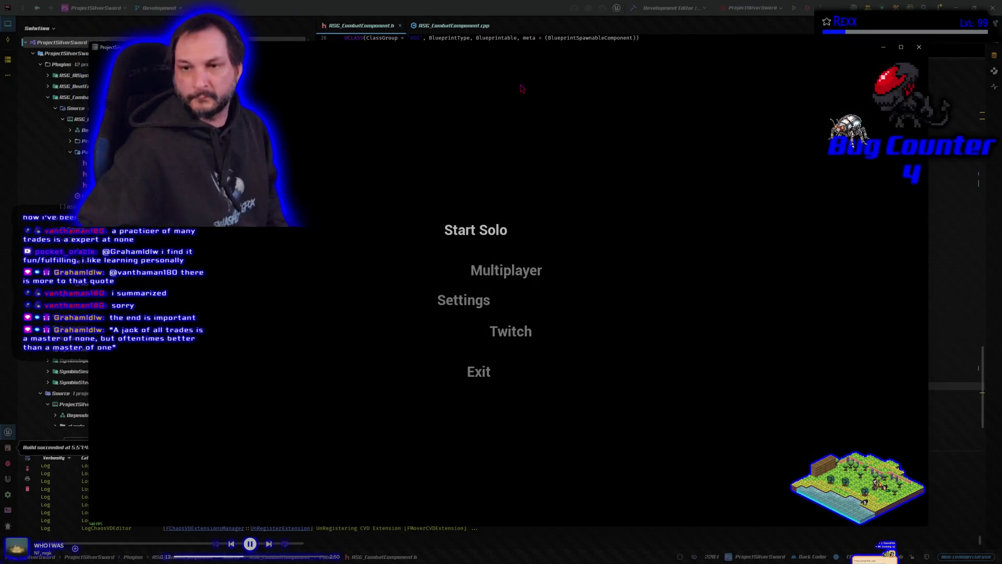
Step: Join the hosted multiplayer session as the Blue character, test combat briefly, then quit the game
left_click(513, 282)
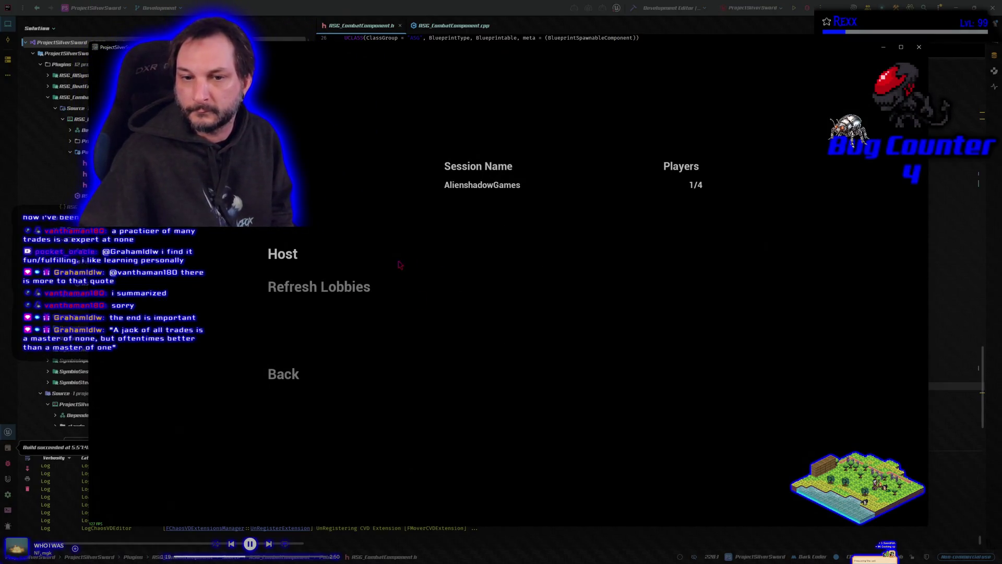
left_click(458, 192)
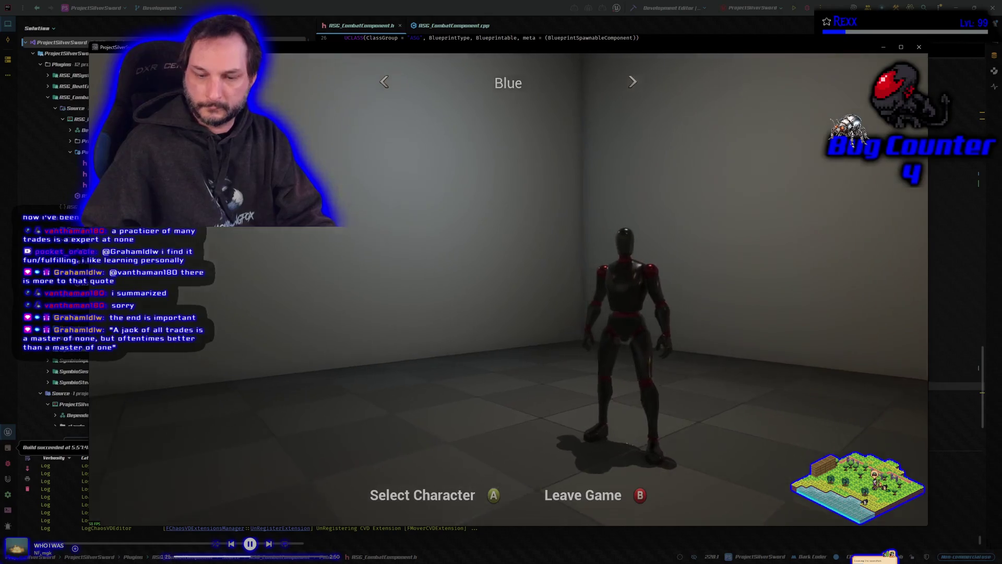
key("Return")
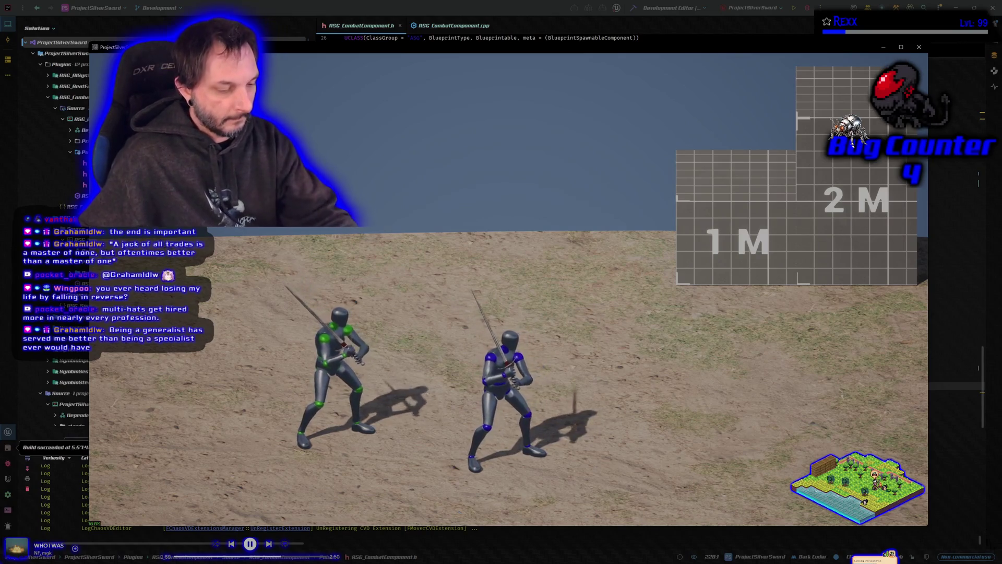
key("alt+F4")
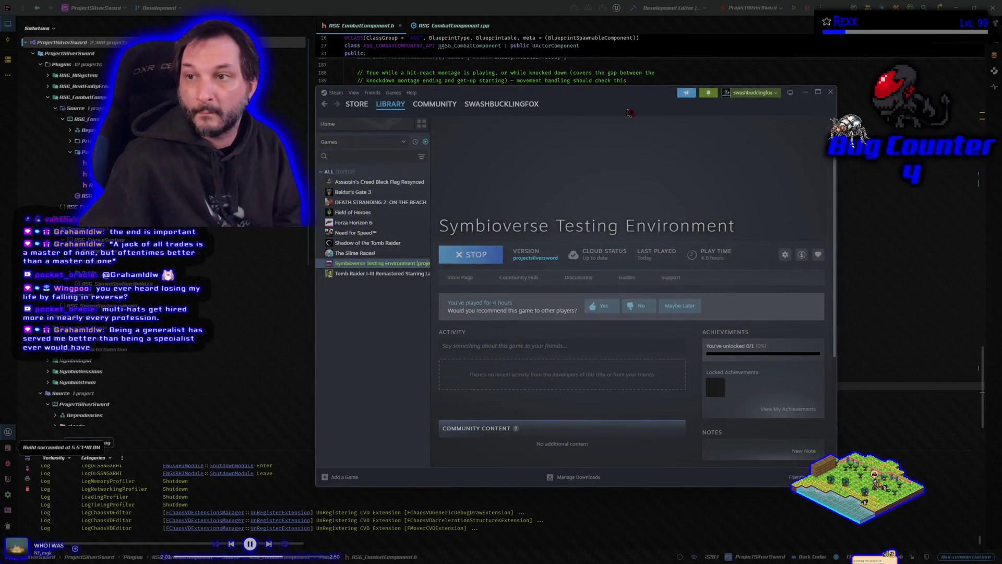
Step: Close the Steam library and open the BP_SilverSword_Player blueprint graph in Unreal Editor
left_click(832, 92)
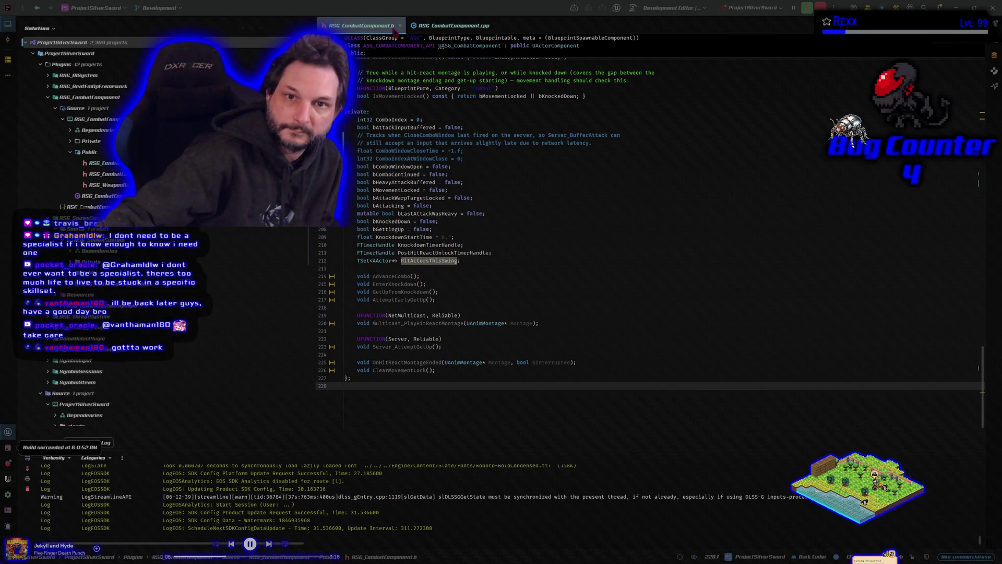
left_click(397, 11)
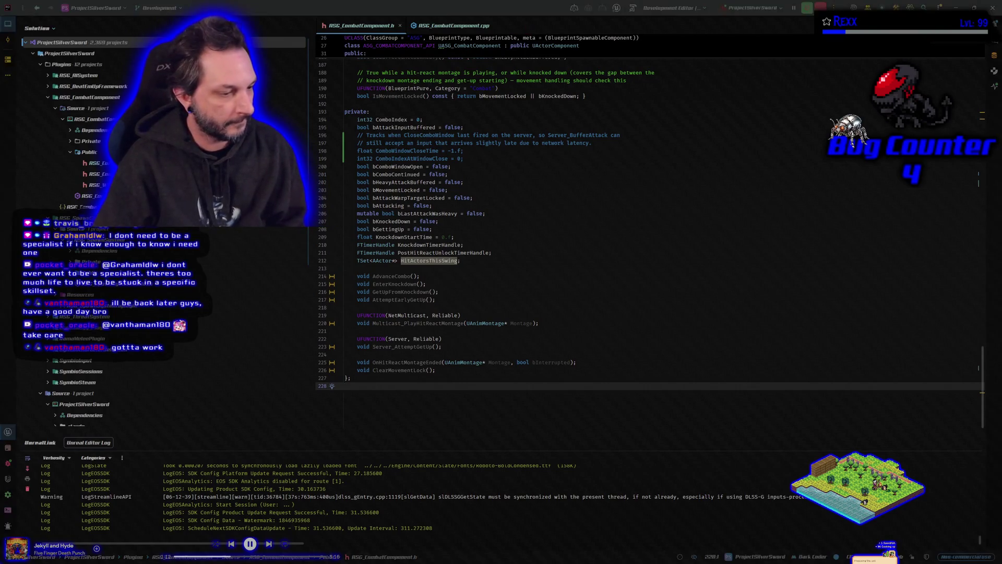
key("alt+Tab")
left_click(248, 15)
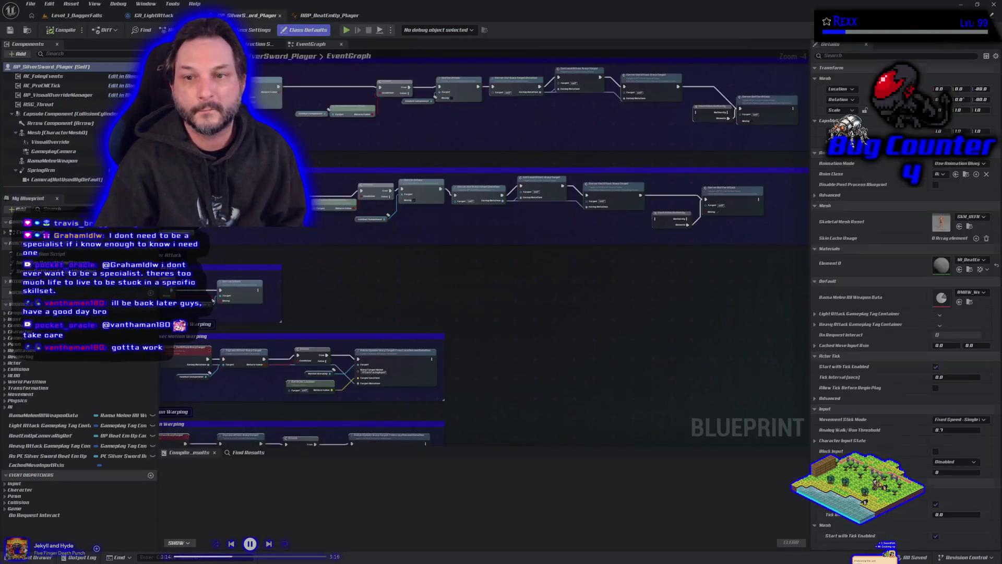
Step: Wire the warp target output into Switch Has Authority and compile BP_SilverSword_Player
scroll(718, 168, "up", 5)
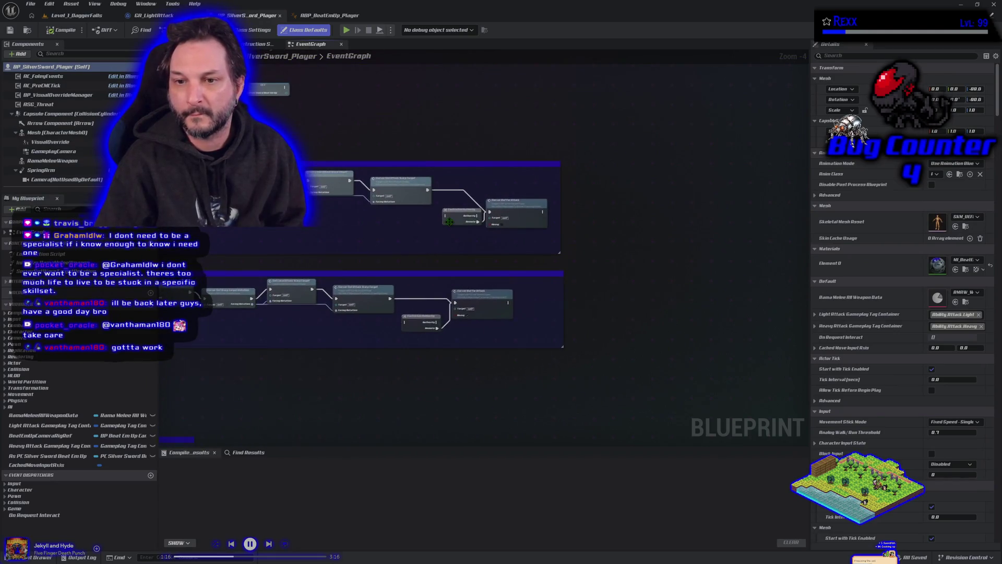
left_click_drag(464, 211, 459, 172)
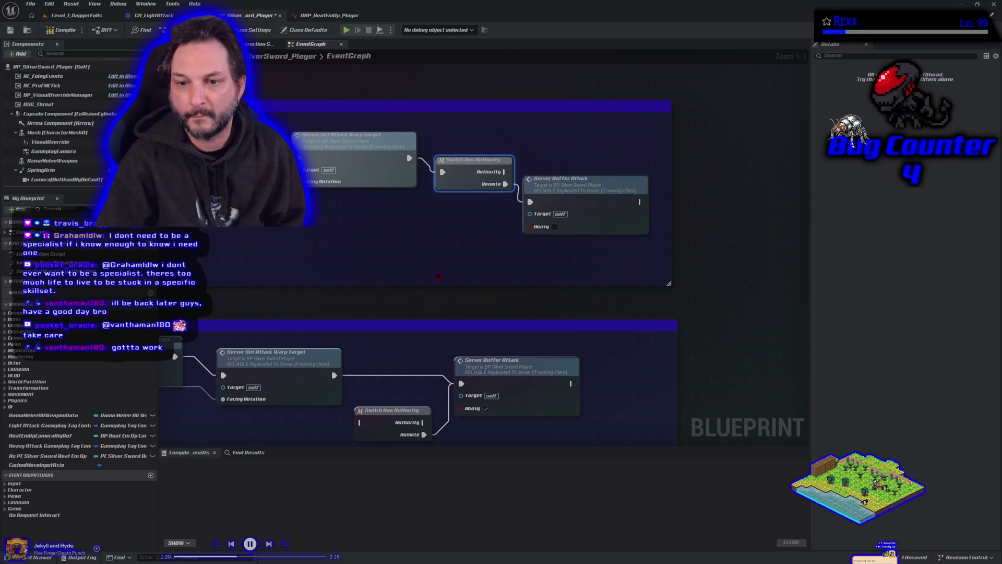
left_click_drag(438, 276, 442, 180)
mouse_move(379, 230)
left_mouse_down()
mouse_move(405, 277)
mouse_move(438, 247)
left_mouse_up()
key("F7")
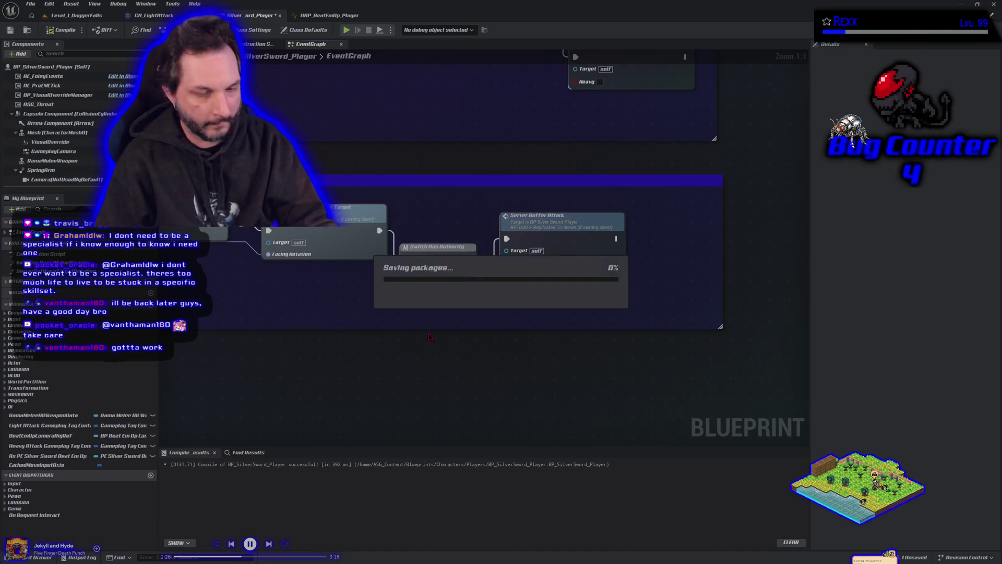
Step: Jump to the Server_BufferAttack event and check its replication setting without changing it
scroll(554, 228, "down", 3)
left_click_drag(554, 228, 621, 149)
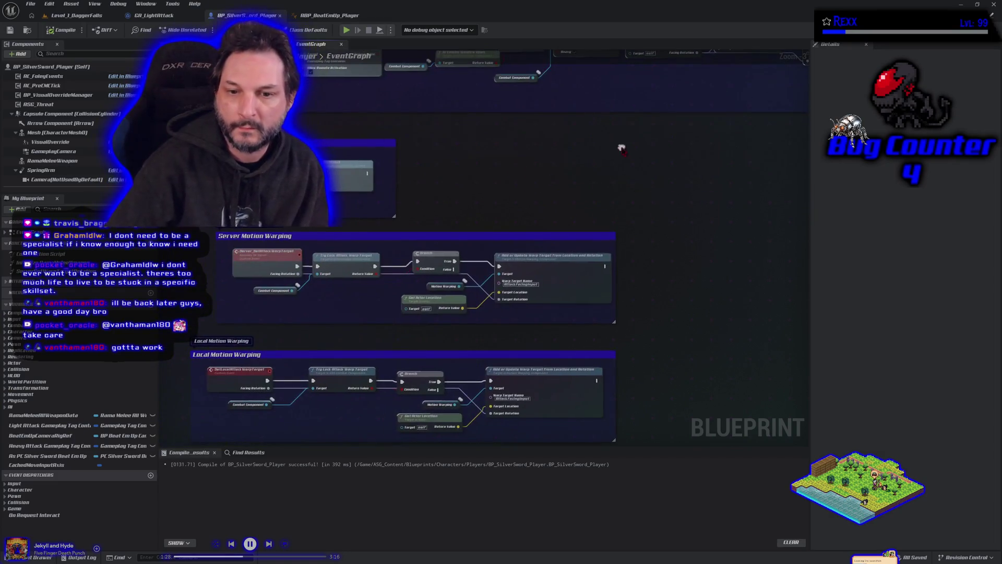
double_click(47, 262)
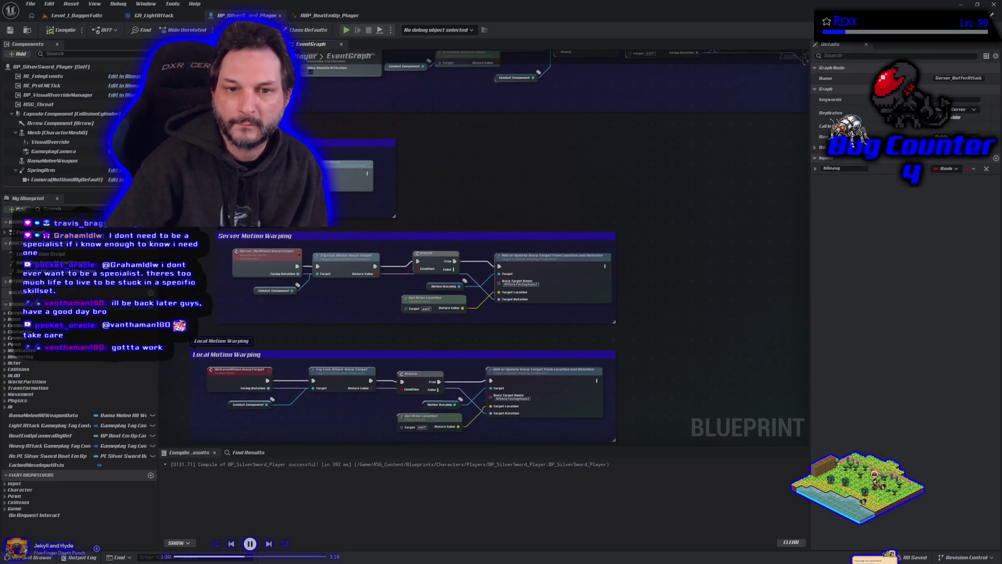
left_click(964, 111)
left_click(964, 111)
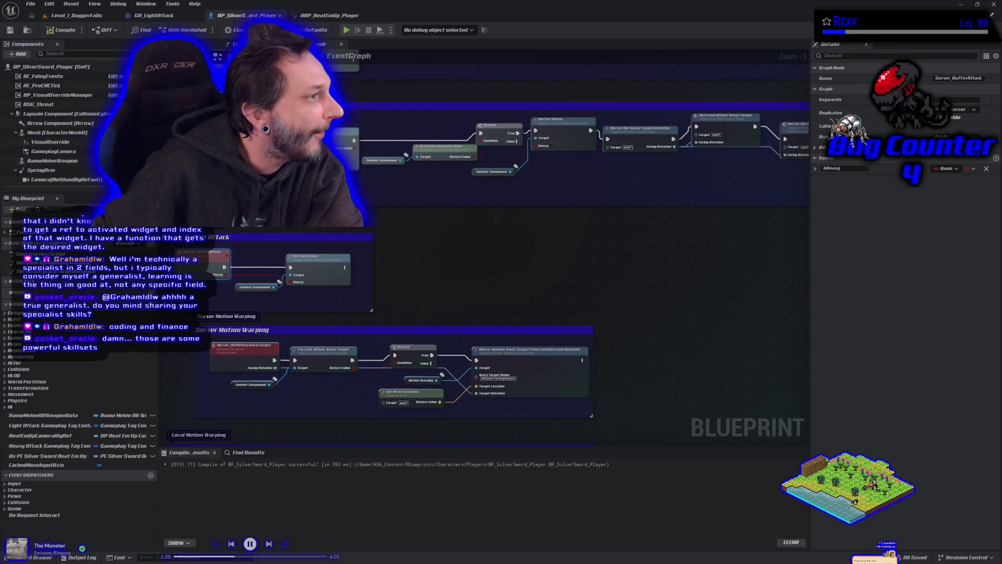
key("alt+Tab")
Step: Play, pause and scrub the American Wedding clip until its end screen appears
left_click(493, 344)
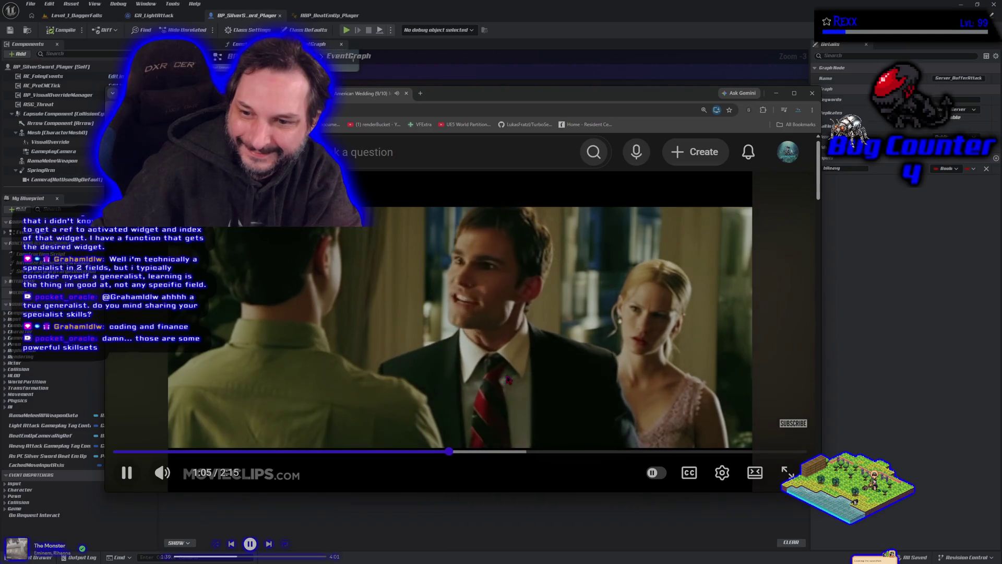
left_click(502, 377)
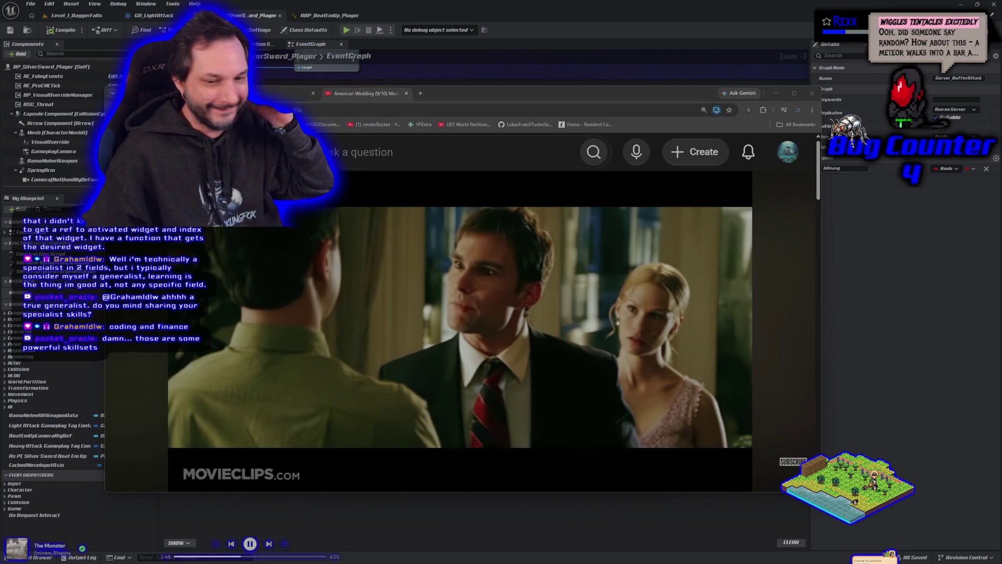
left_click_drag(455, 455, 434, 456)
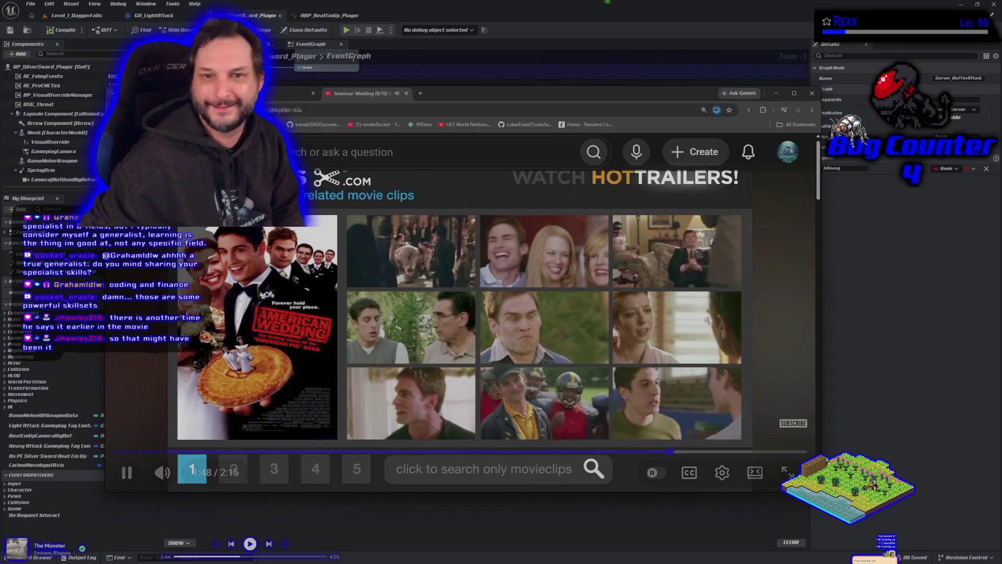
Step: Close the American Wedding video and return to the Unreal Editor blueprint graph
left_click(406, 93)
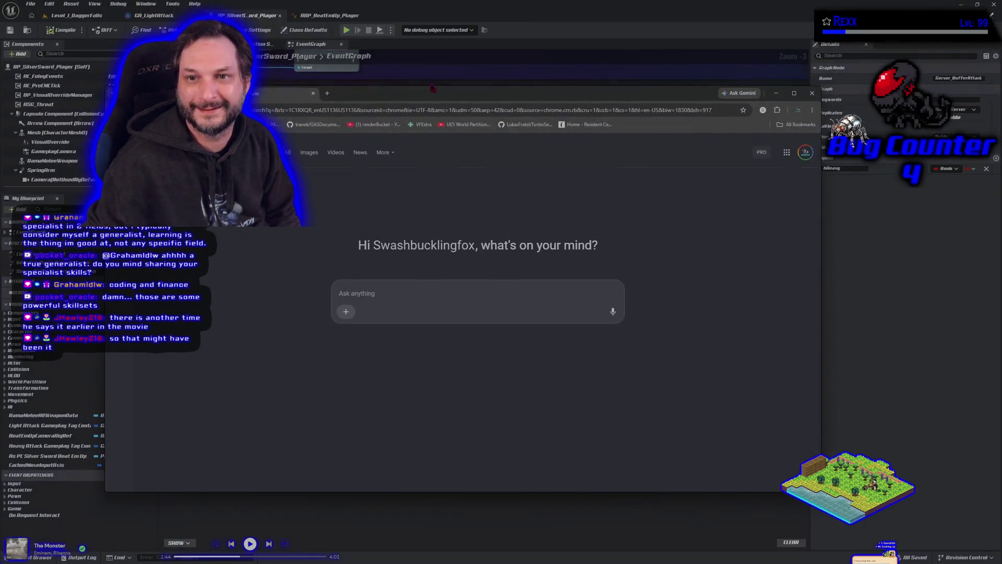
key("alt+Tab")
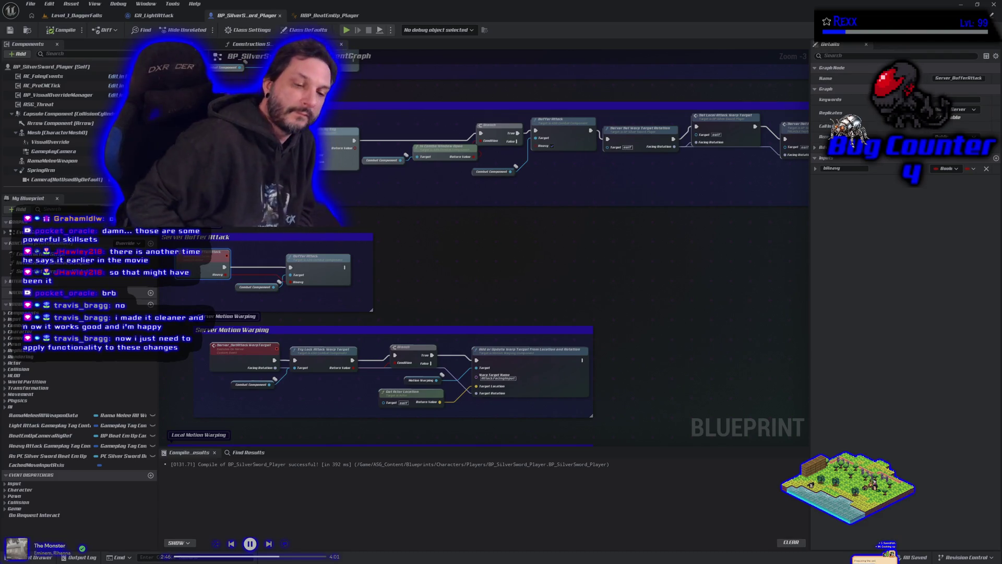
Step: Review the Server Buffer Attack and Server Motion Warping nodes, then deselect the Server_BufferAttack node
left_click(424, 275)
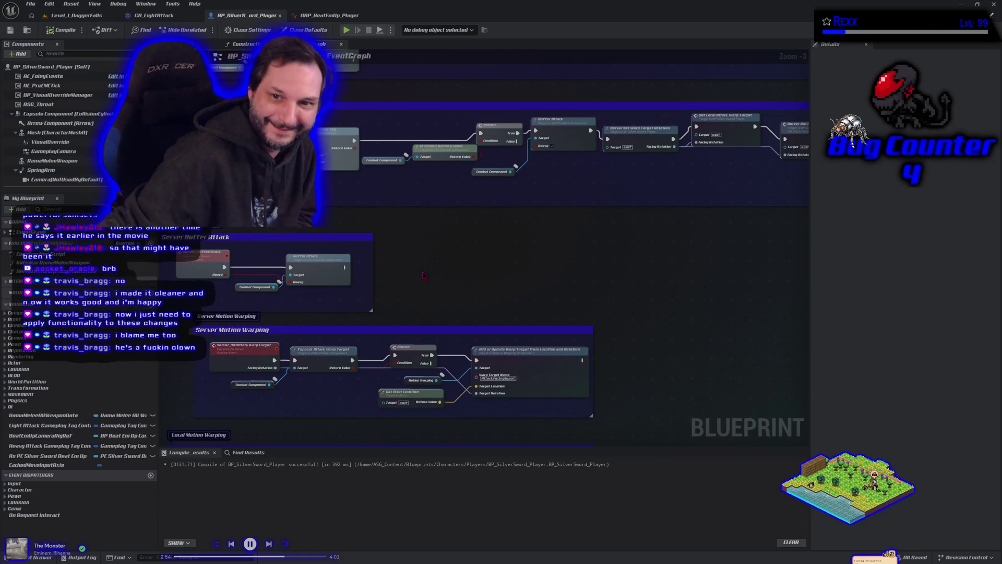
Step: Select and review the Buffer Attack nodes, then move on to the server attack warp target nodes
scroll(424, 275, "down", 1)
mouse_move(487, 298)
left_mouse_down()
mouse_move(389, 337)
mouse_move(434, 316)
left_mouse_up()
mouse_move(487, 264)
left_mouse_down()
mouse_move(306, 308)
mouse_move(535, 300)
left_mouse_up()
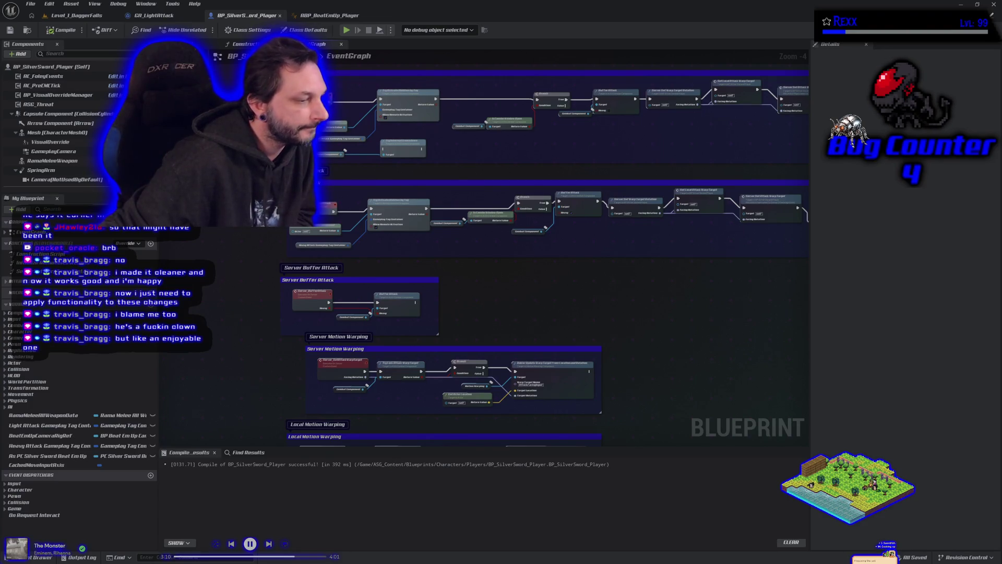
scroll(281, 337, "down", 3)
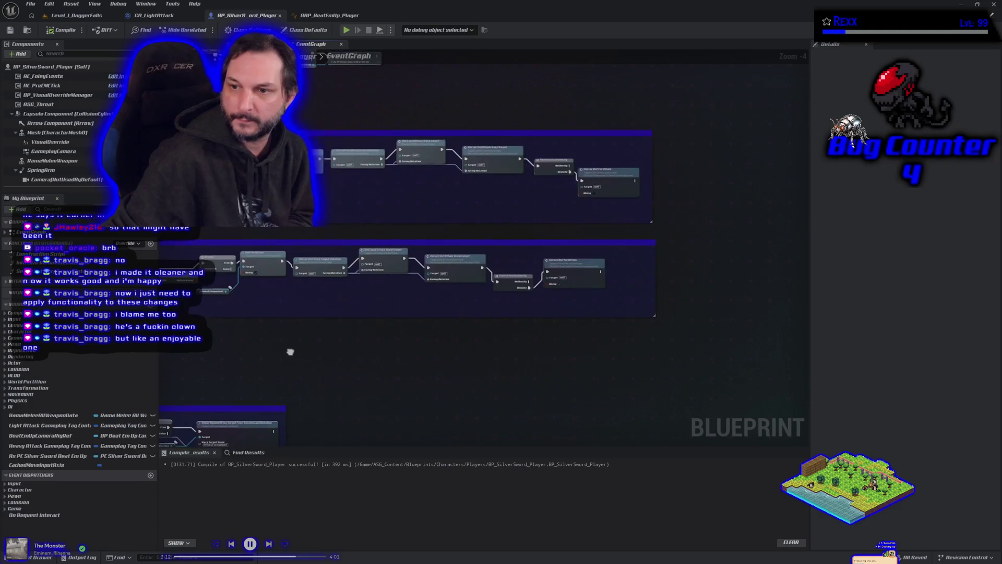
scroll(344, 266, "up", 4)
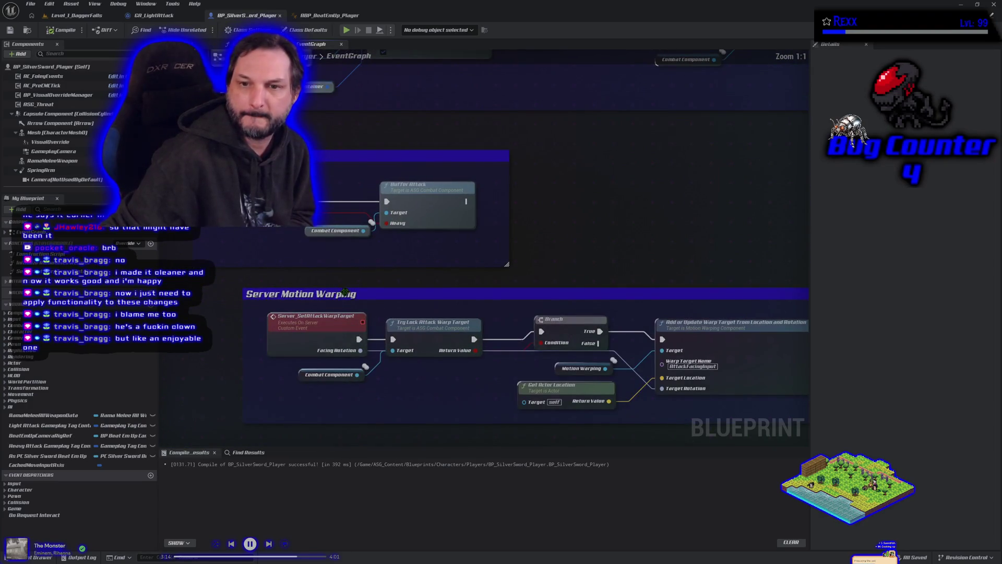
left_click_drag(344, 291, 419, 318)
left_click_drag(406, 260, 554, 196)
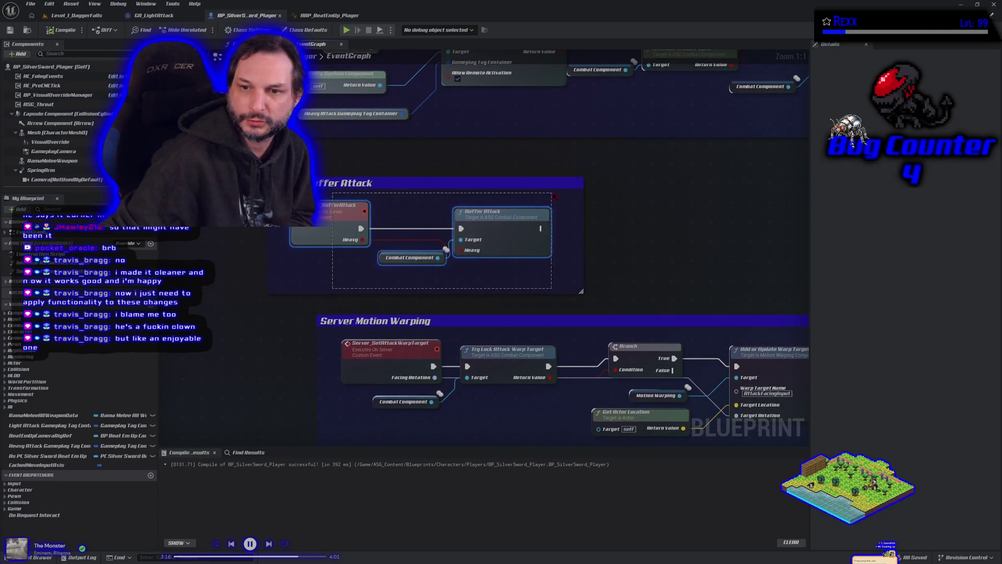
left_click(504, 267)
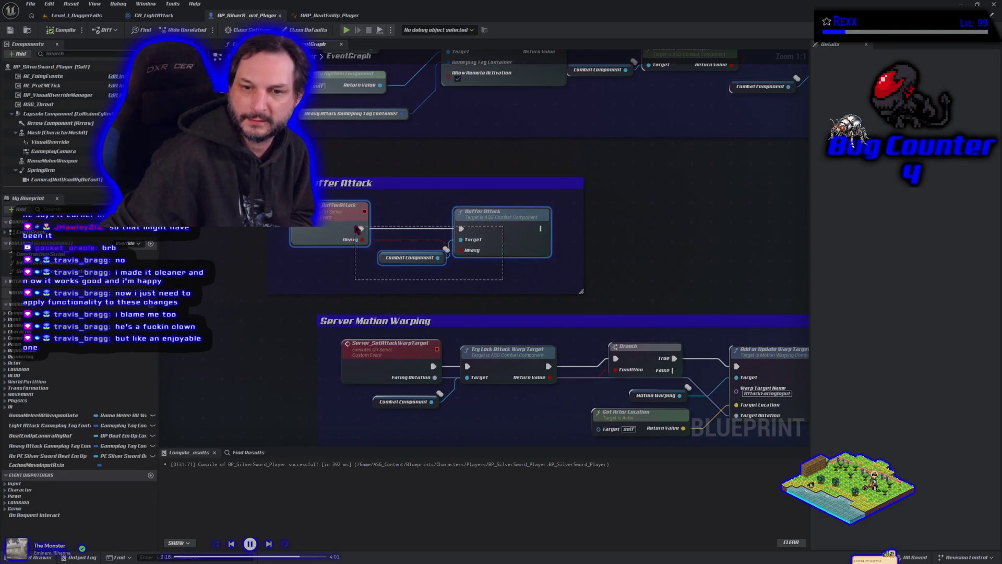
mouse_move(657, 198)
left_mouse_down()
mouse_move(415, 322)
mouse_move(246, 331)
mouse_move(465, 314)
mouse_move(393, 303)
mouse_move(365, 314)
left_mouse_up()
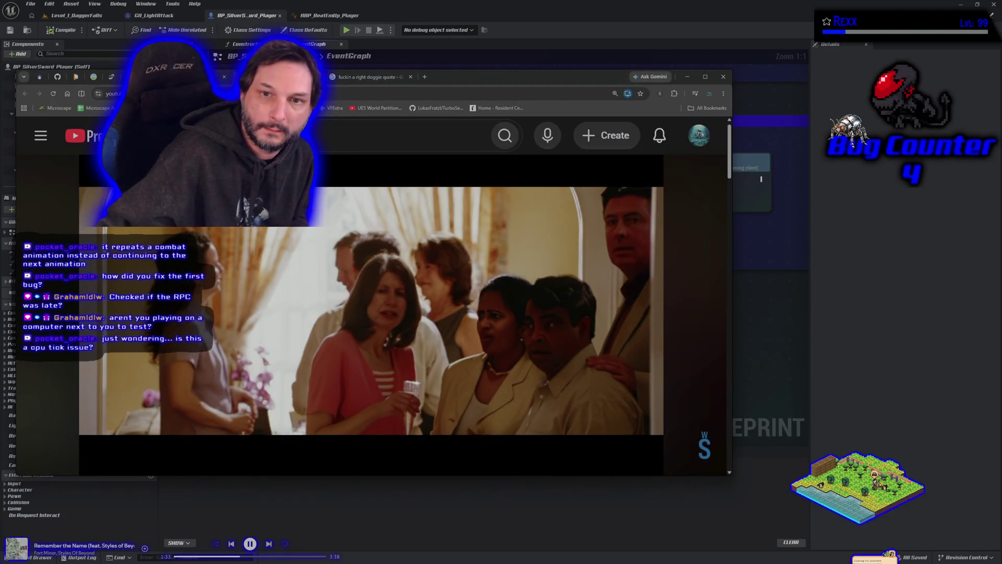
Step: Hide the YouTube browser to bring back the BP_SilverSword_Player event graph
key("alt+Tab")
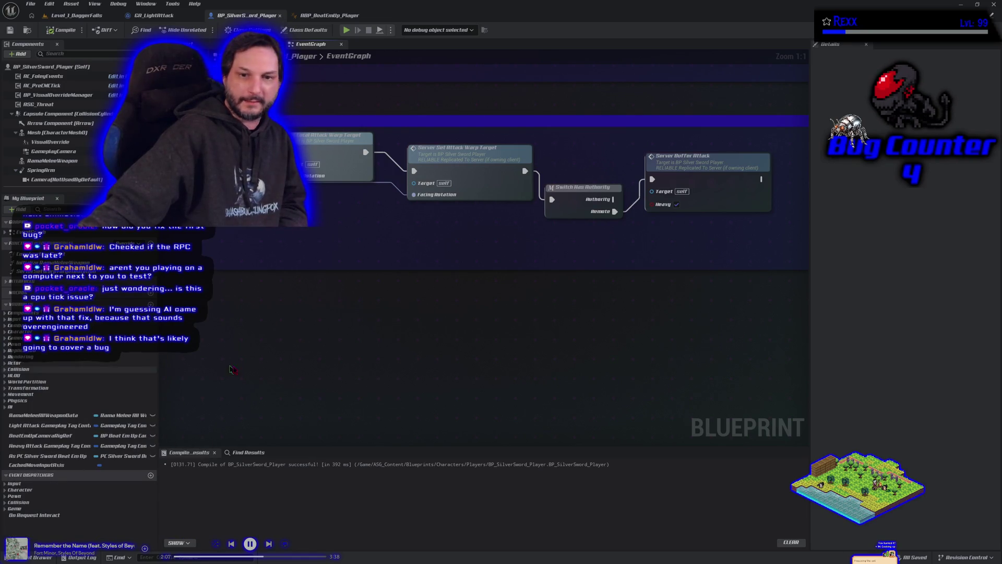
Step: Zoom out and pan across the attack, buffer and motion-warping comment groups
scroll(416, 237, "down", 5)
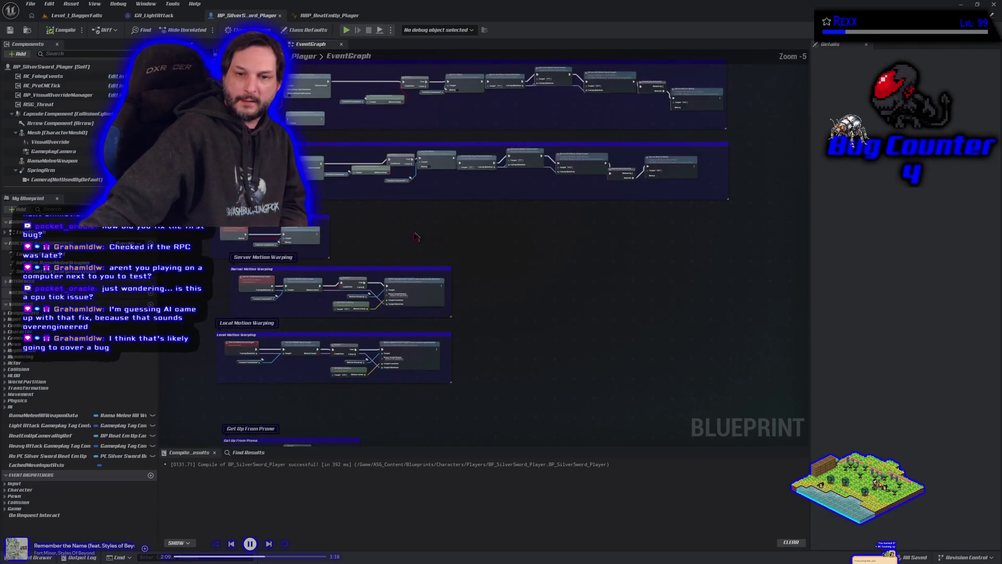
left_click_drag(416, 237, 466, 296)
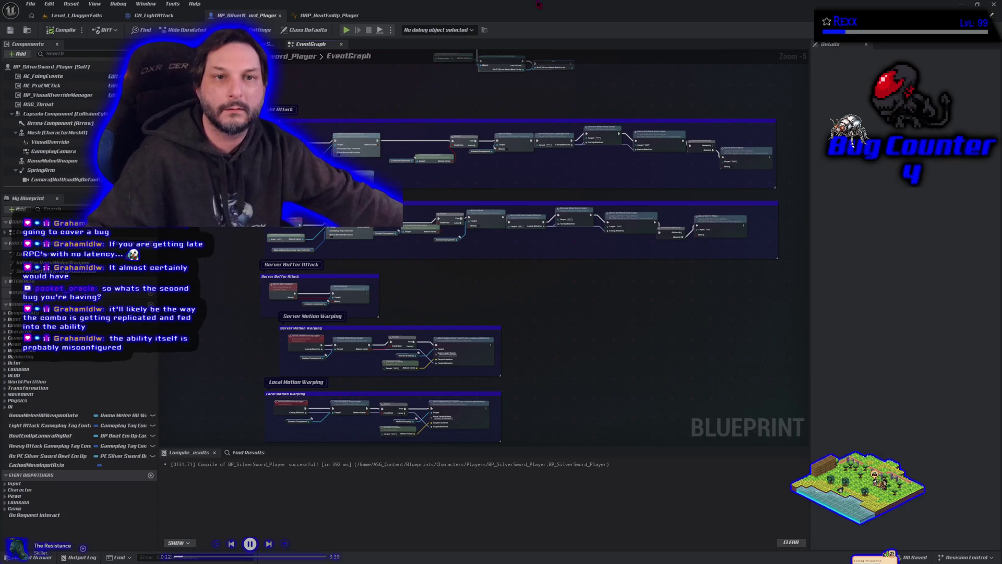
Step: Review GA_LightAttack's event graph and settings, then move to the ABP_BeatEmUp_Player animation blueprint
left_click(142, 16)
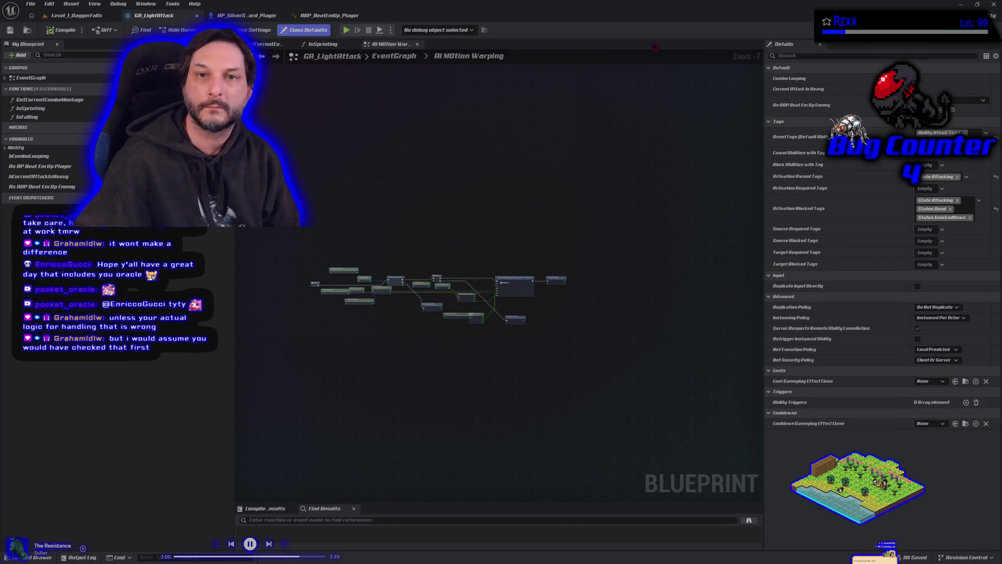
left_click(351, 15)
Step: Center the combo window nodes, then jump from Close Combo Window to its C++ definition in Rider
scroll(427, 182, "up", 2)
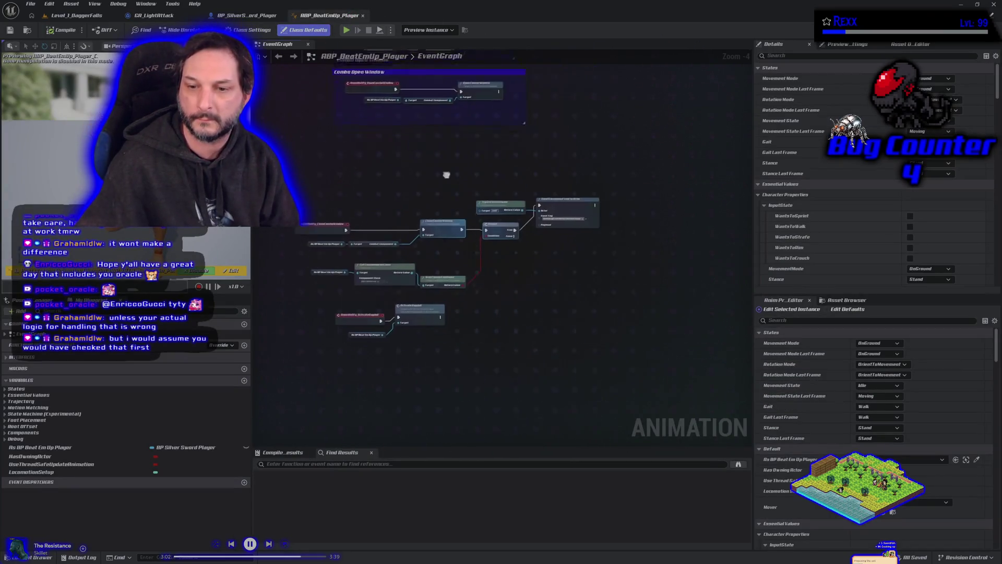
scroll(426, 180, "up", 3)
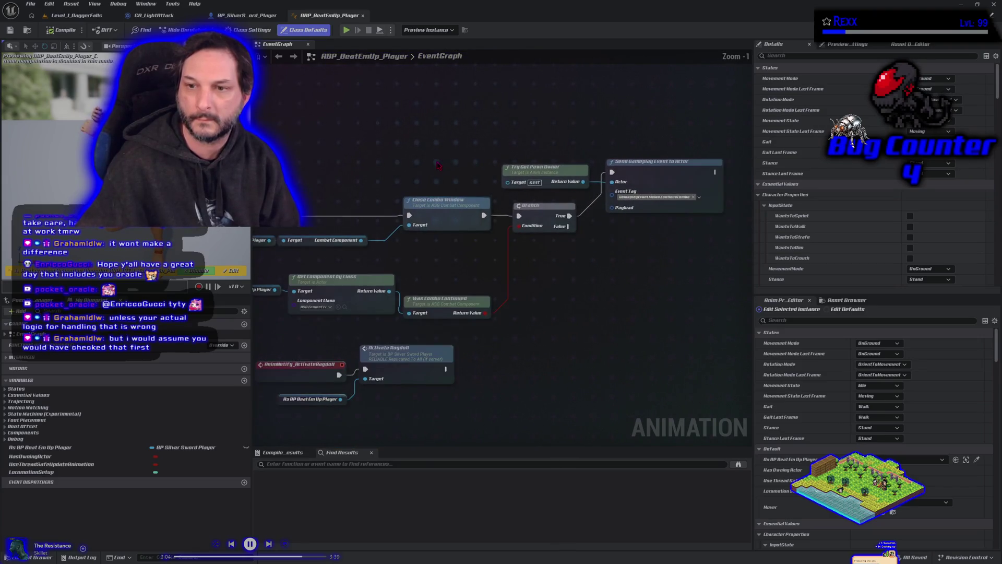
left_click_drag(418, 172, 444, 166)
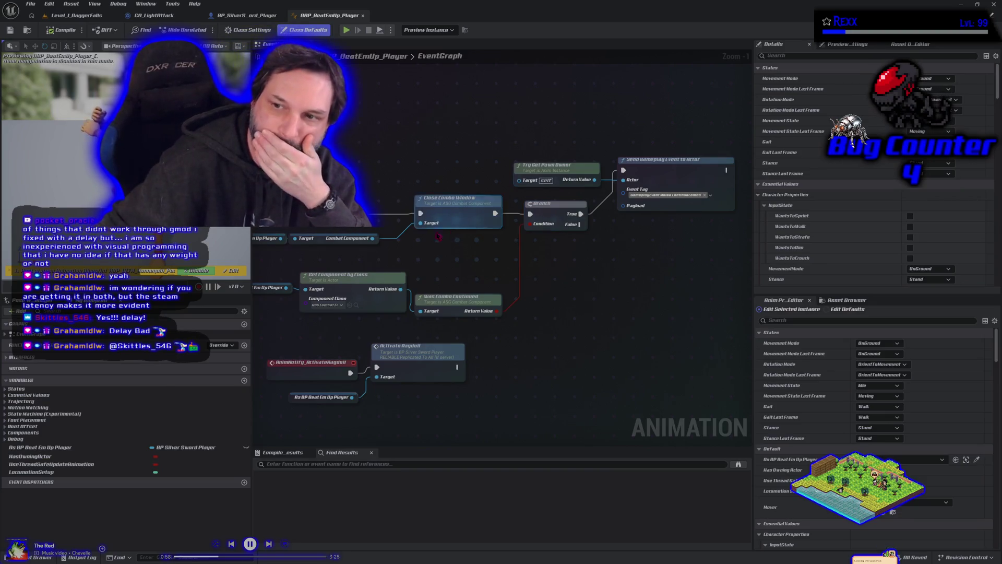
double_click(452, 220)
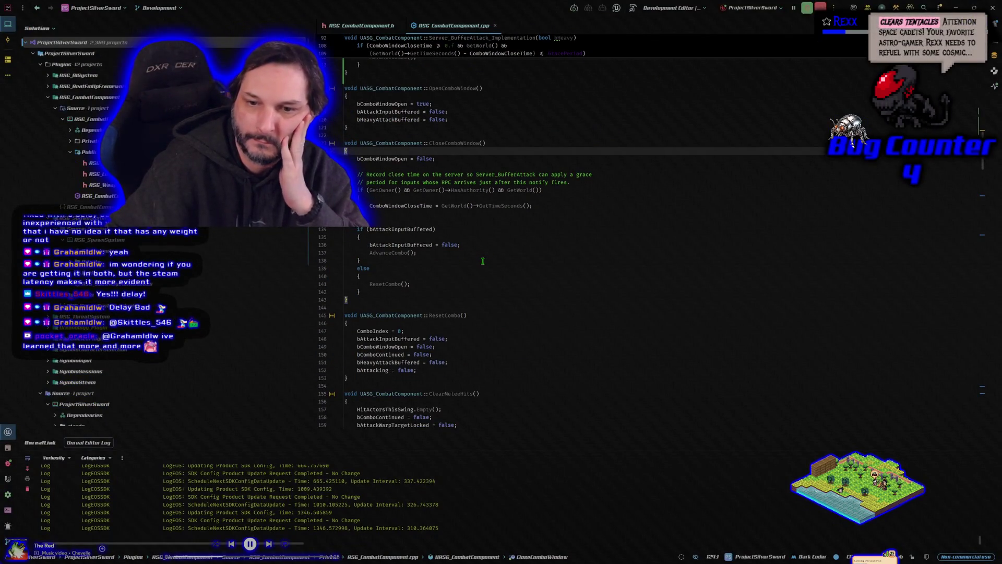
Step: Inspect CloseComboWindow's bAttackInputBuffered check and its ResetCombo else branch, then return to Unreal Editor
left_click(459, 229)
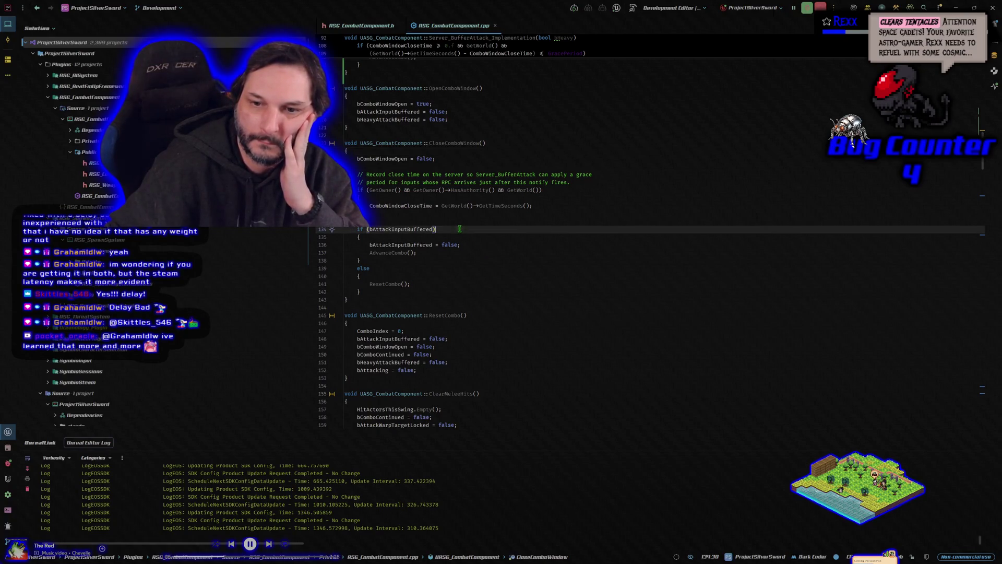
left_click(440, 280)
left_click(440, 284)
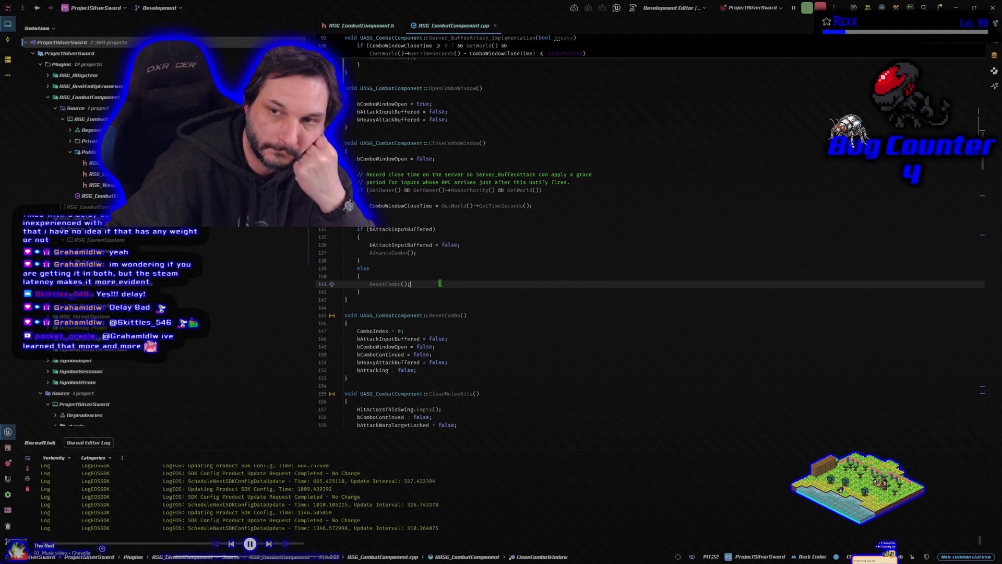
key("alt+Tab")
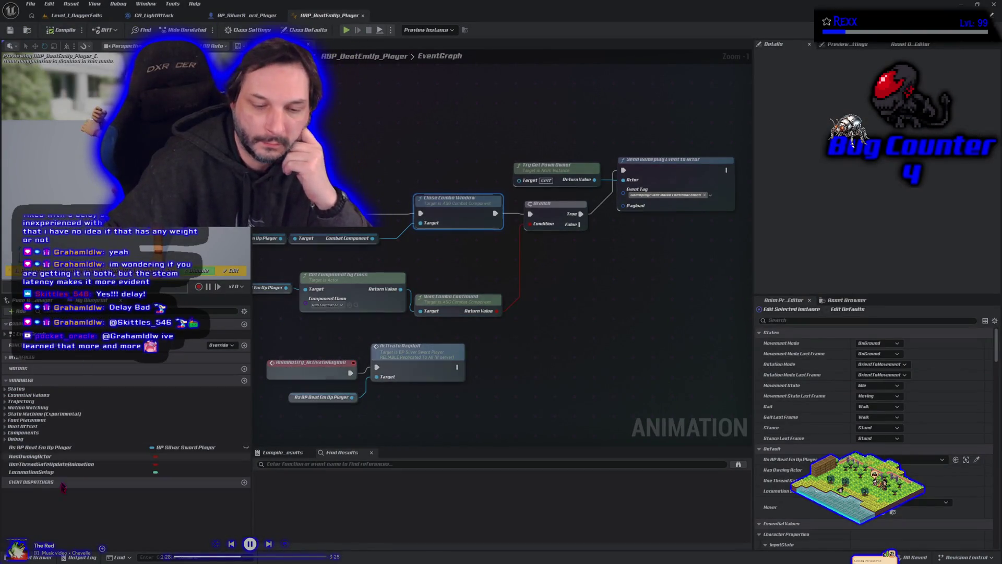
Step: Browse to Animations > Longsword > Montage > Light_Attack and open AM_Longsword_Attack_Light_1
left_click(39, 557)
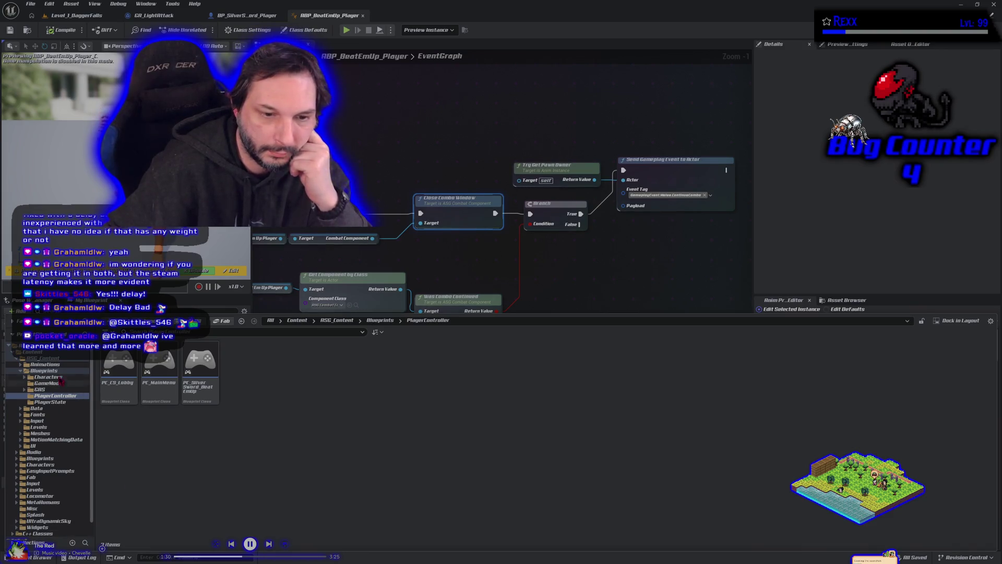
double_click(44, 364)
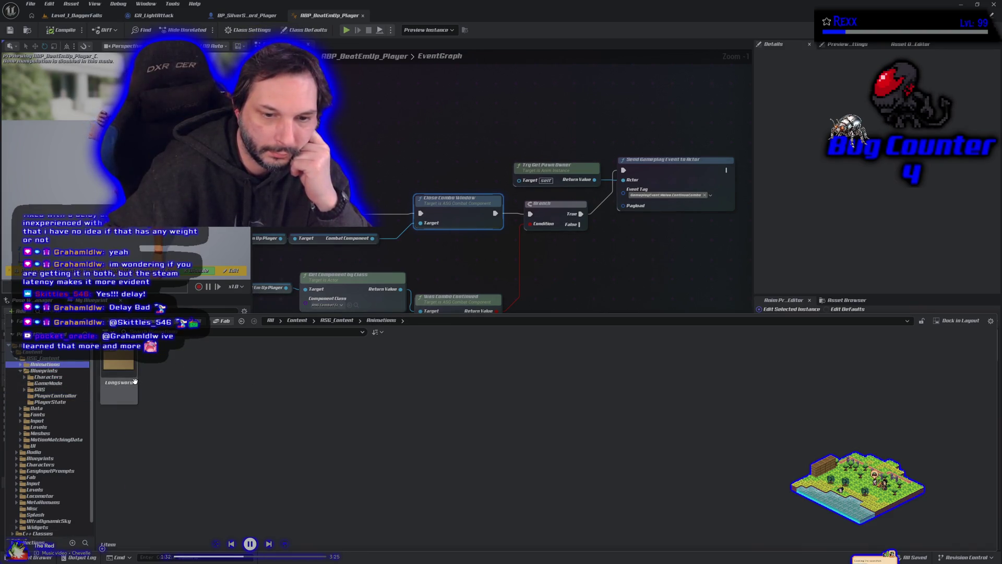
left_click(48, 371)
double_click(200, 360)
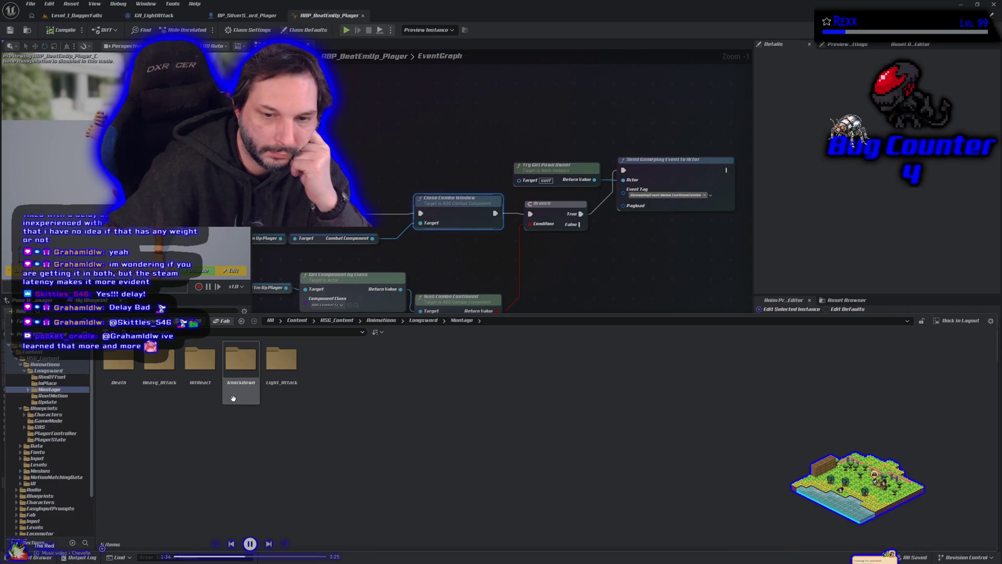
double_click(286, 385)
double_click(194, 401)
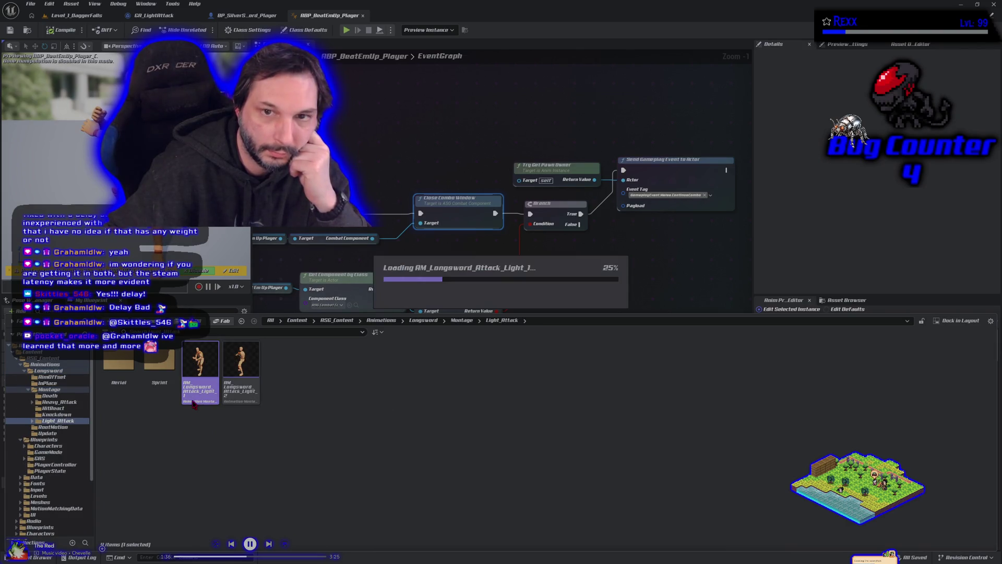
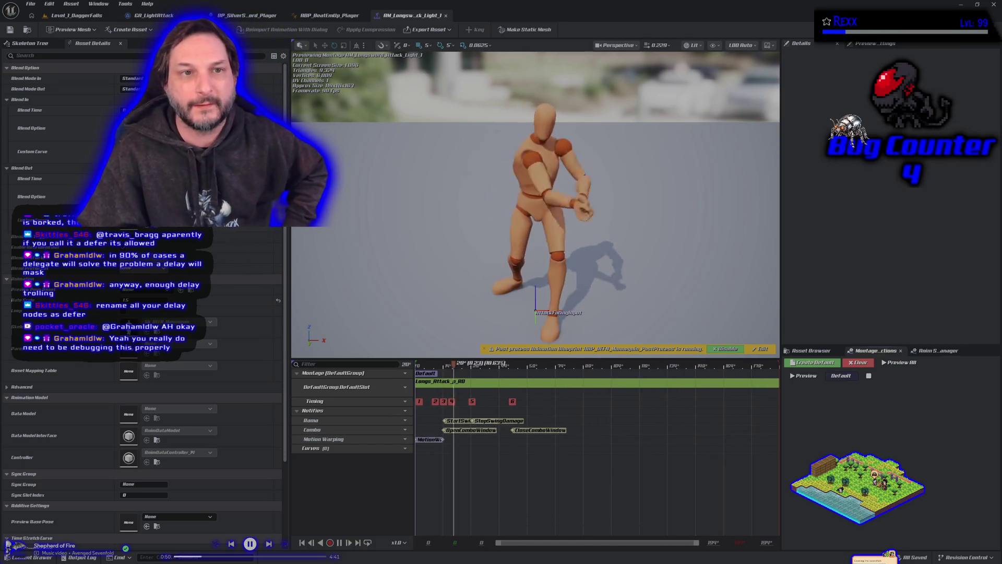
Step: Switch to the Level_1_DaggerFalls map and look around its terrain toward the horizon
left_click(77, 15)
left_click_drag(224, 262, 224, 261)
left_click_drag(638, 211, 638, 211)
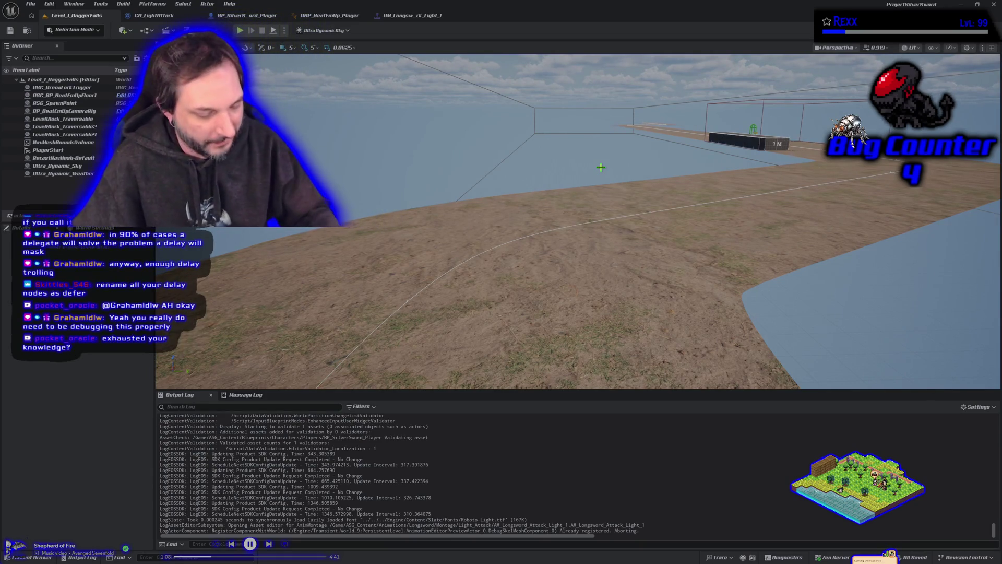
Step: Look down the level path across the gaps, then bring up the GA_LightAttack Blueprint
mouse_move(661, 240)
left_mouse_down()
mouse_move(600, 274)
mouse_move(633, 246)
left_mouse_up()
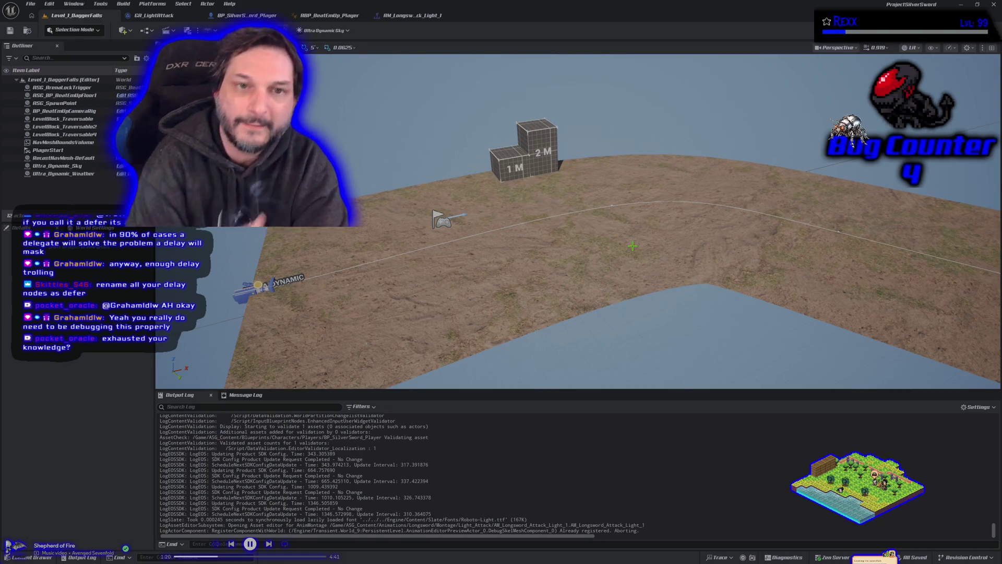
left_click(174, 18)
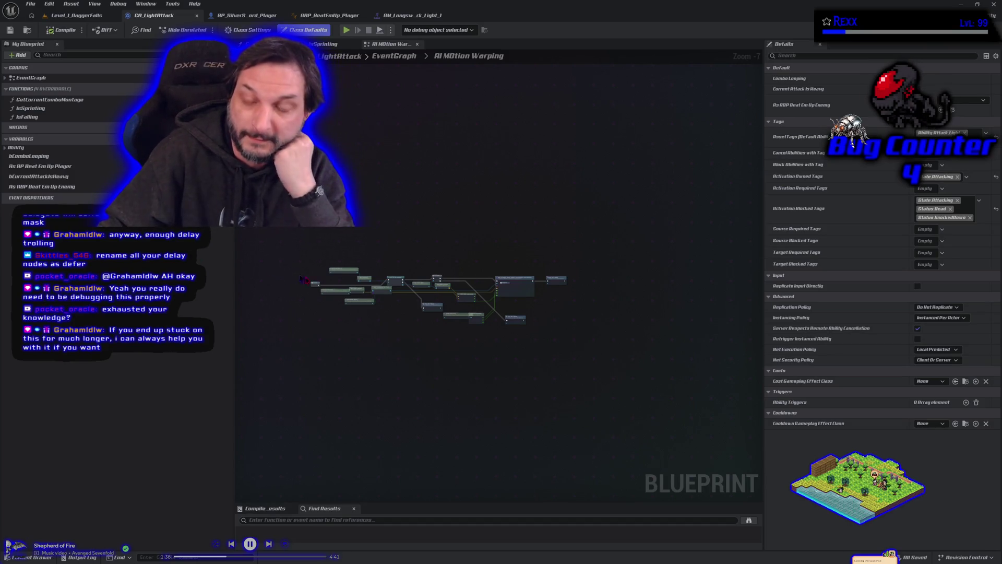
Step: Zoom and centre the AI Motion Warping nodes, then switch GA_LightAttack to its EventGraph
scroll(355, 318, "up", 2)
left_click_drag(365, 336, 343, 379)
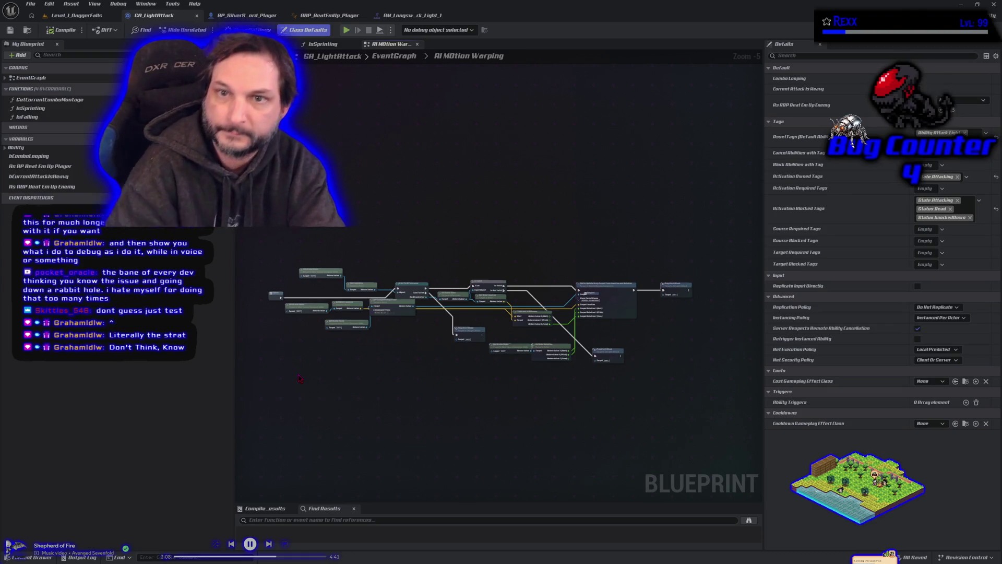
left_click(384, 57)
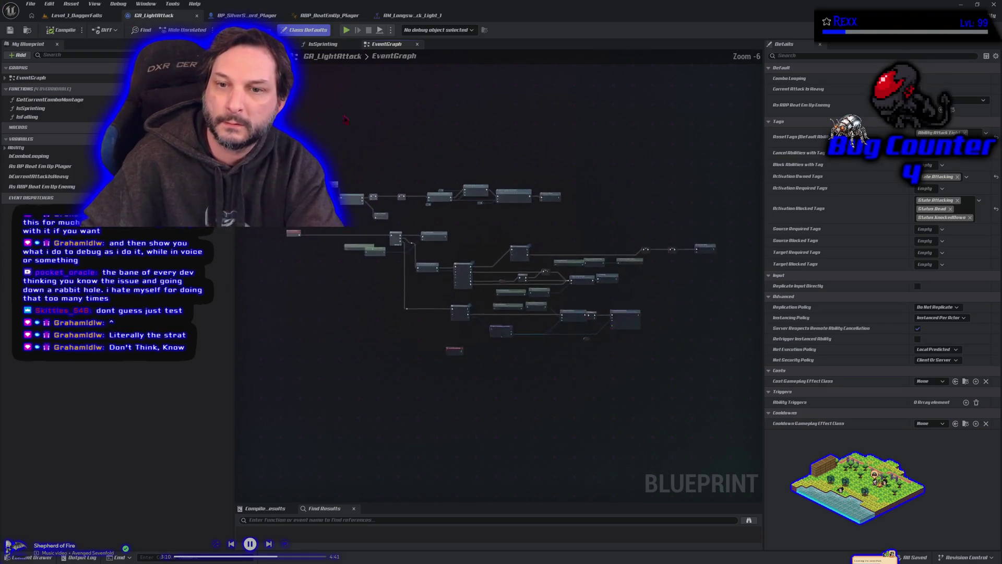
scroll(379, 324, "up", 4)
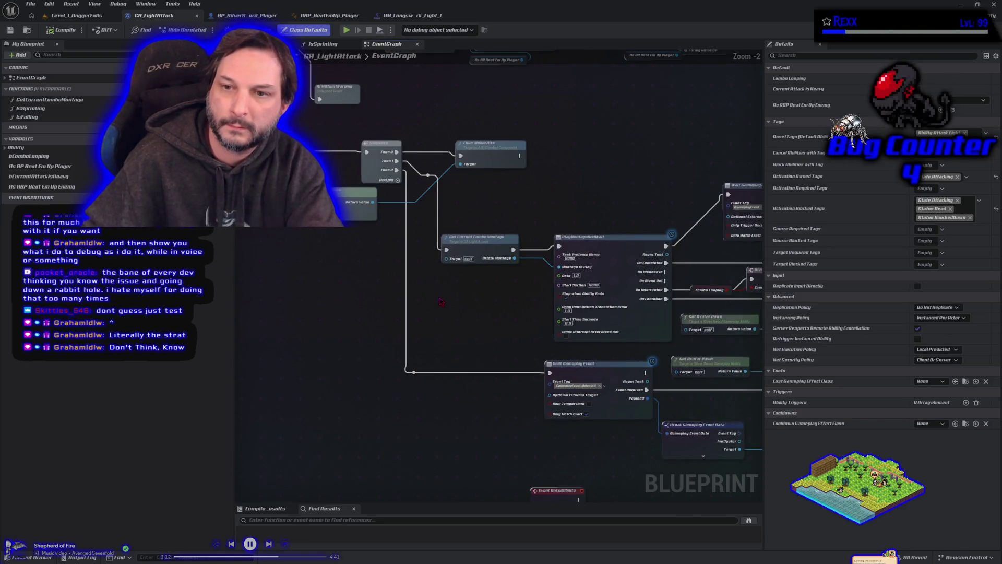
scroll(440, 301, "down", 2)
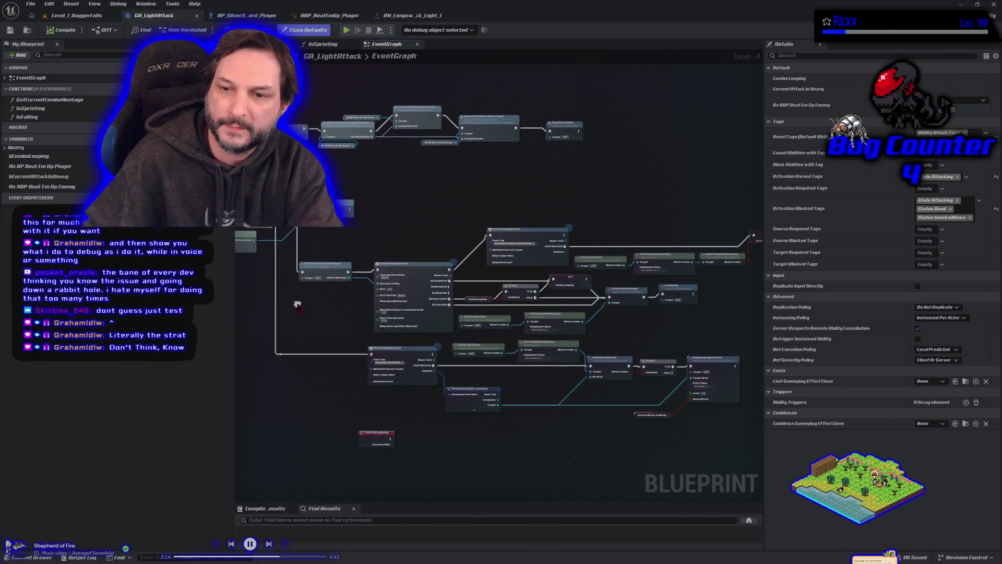
mouse_move(432, 209)
left_mouse_down()
mouse_move(391, 214)
mouse_move(507, 218)
mouse_move(467, 226)
left_mouse_up()
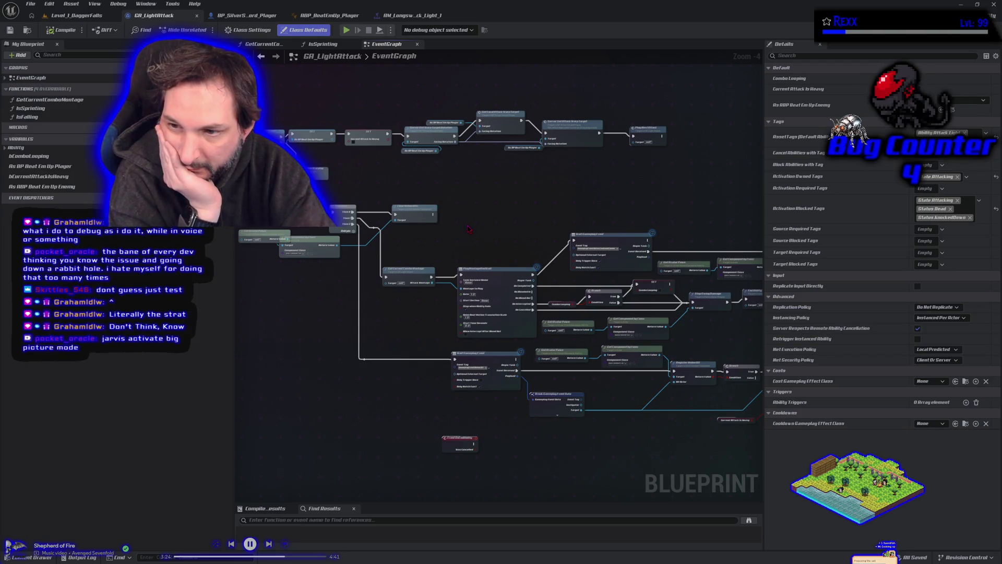
scroll(622, 223, "up", 4)
left_click_drag(622, 224, 461, 217)
left_click(435, 218)
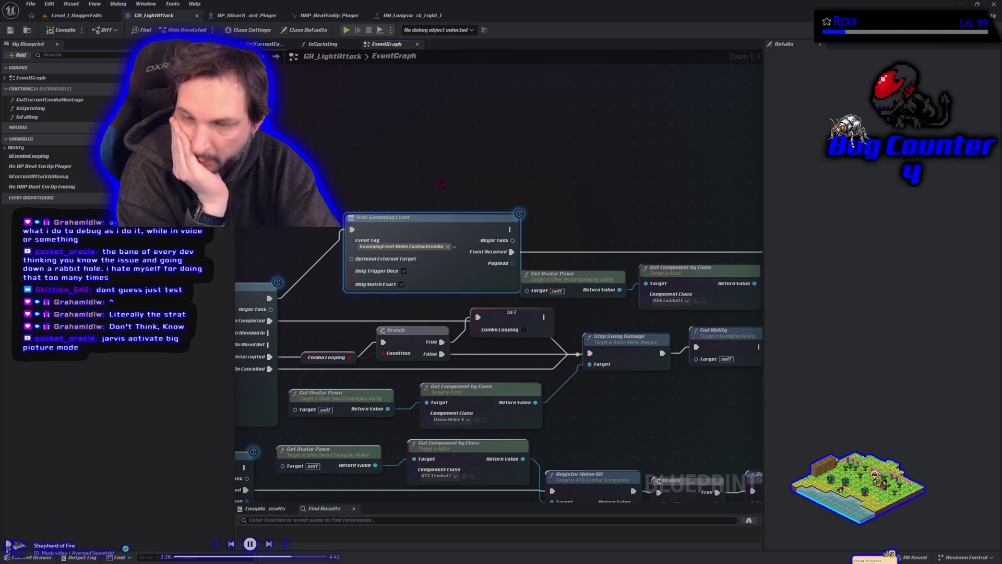
scroll(338, 126, "down", 2)
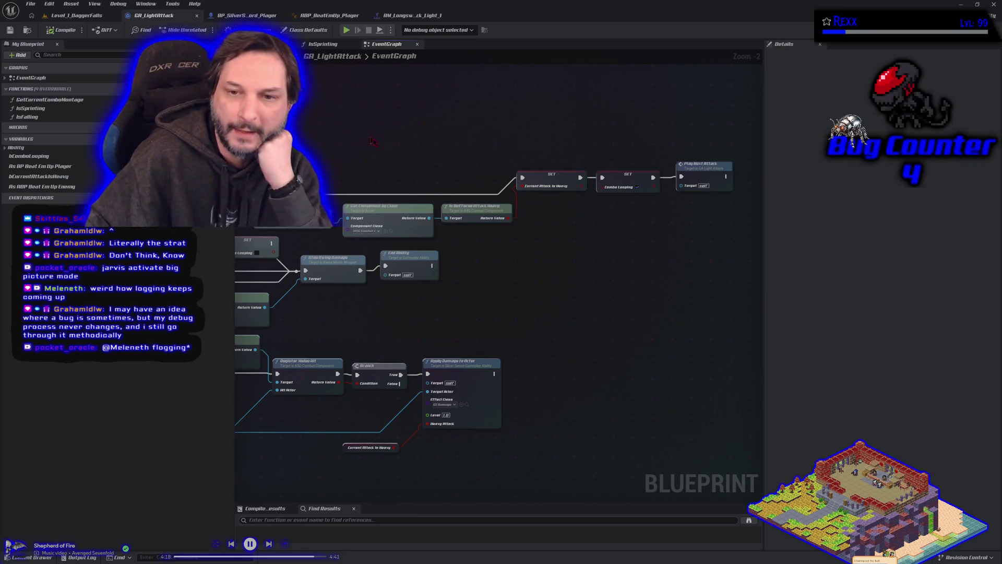
scroll(388, 150, "down", 2)
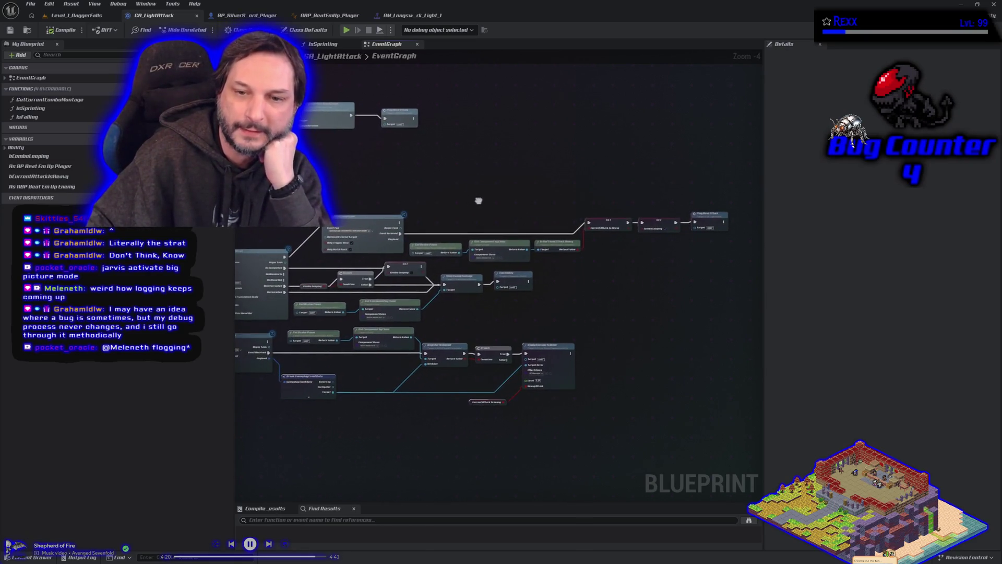
scroll(368, 184, "up", 1)
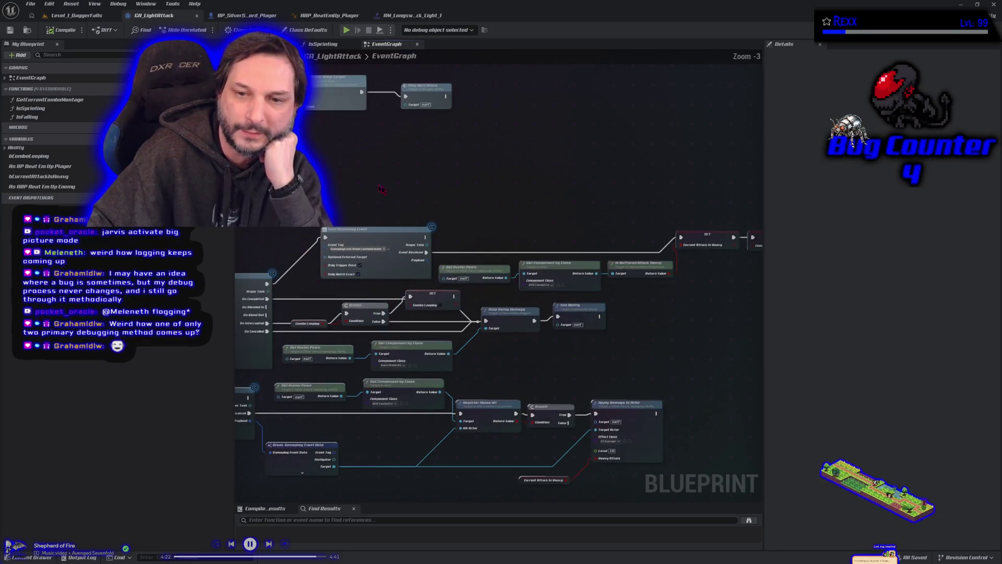
mouse_move(497, 213)
left_mouse_down()
mouse_move(342, 148)
mouse_move(337, 173)
left_mouse_up()
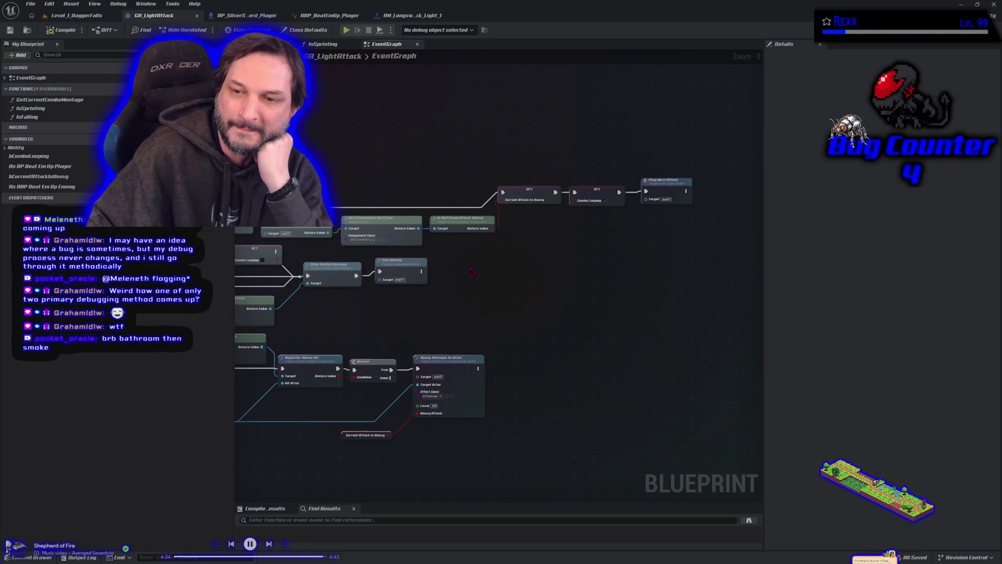
scroll(473, 269, "down", 1)
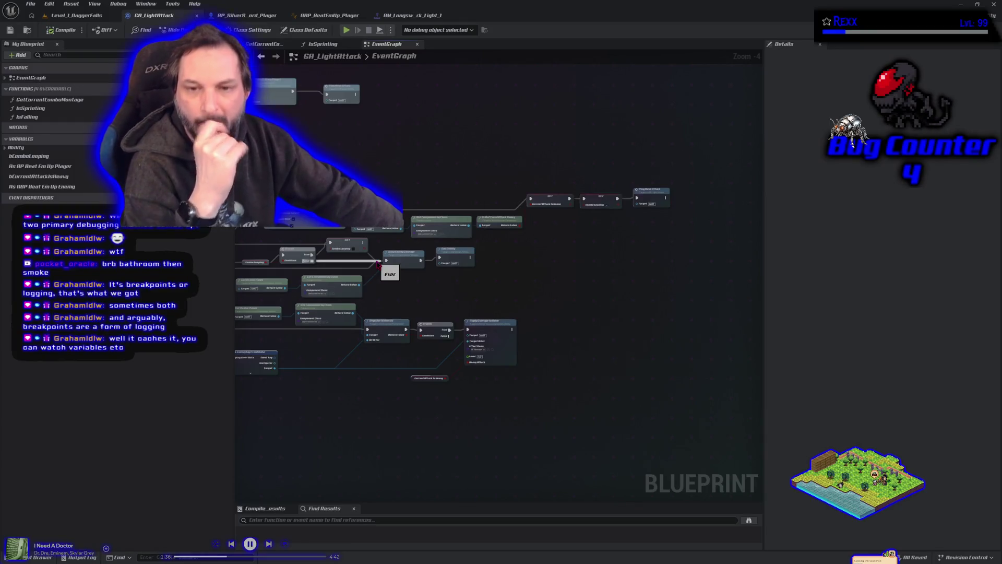
Step: Select the SET Combo Looping node and try a connection from it without adding a node
scroll(378, 264, "up", 5)
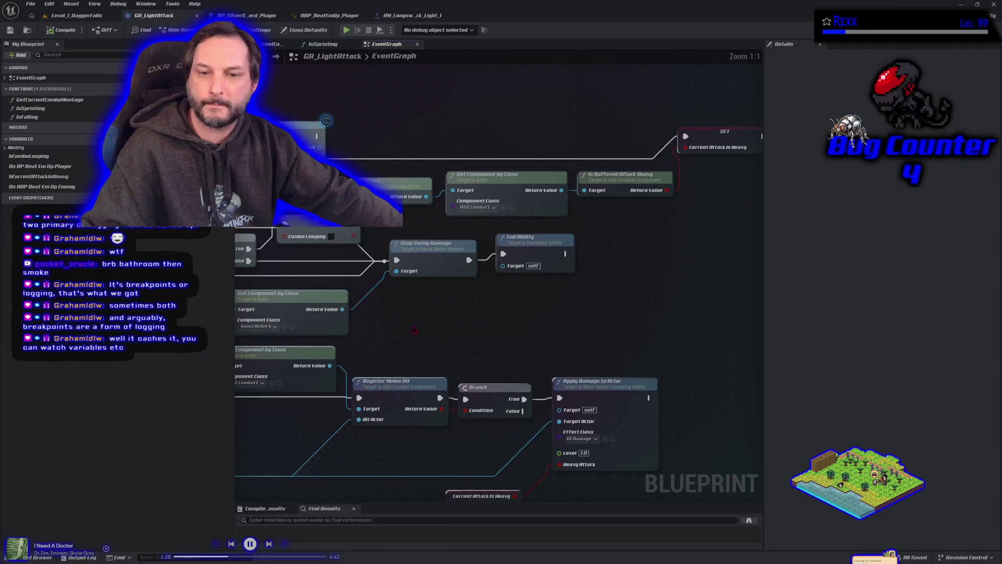
left_click_drag(382, 281, 548, 298)
left_click(495, 244)
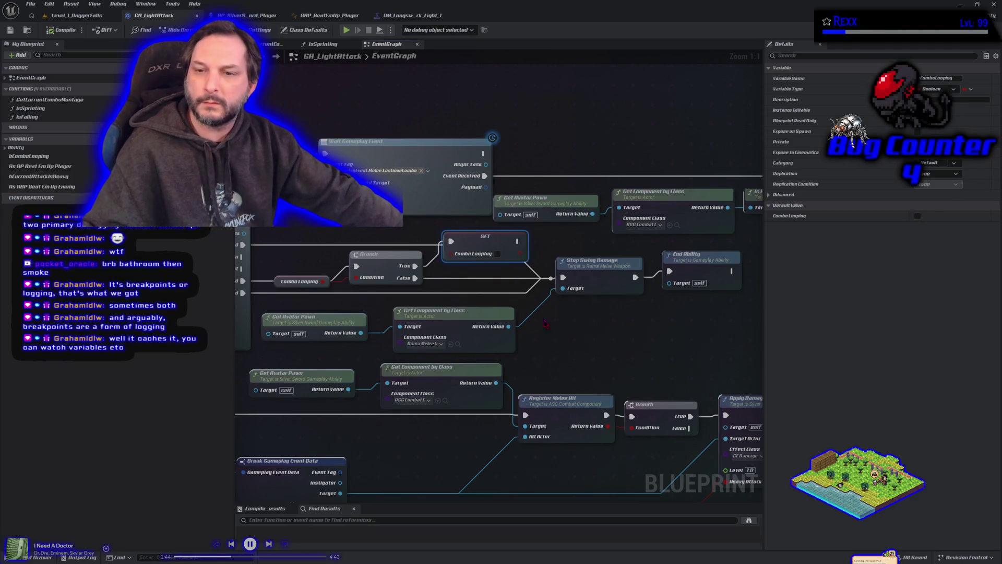
left_click_drag(517, 241, 569, 238)
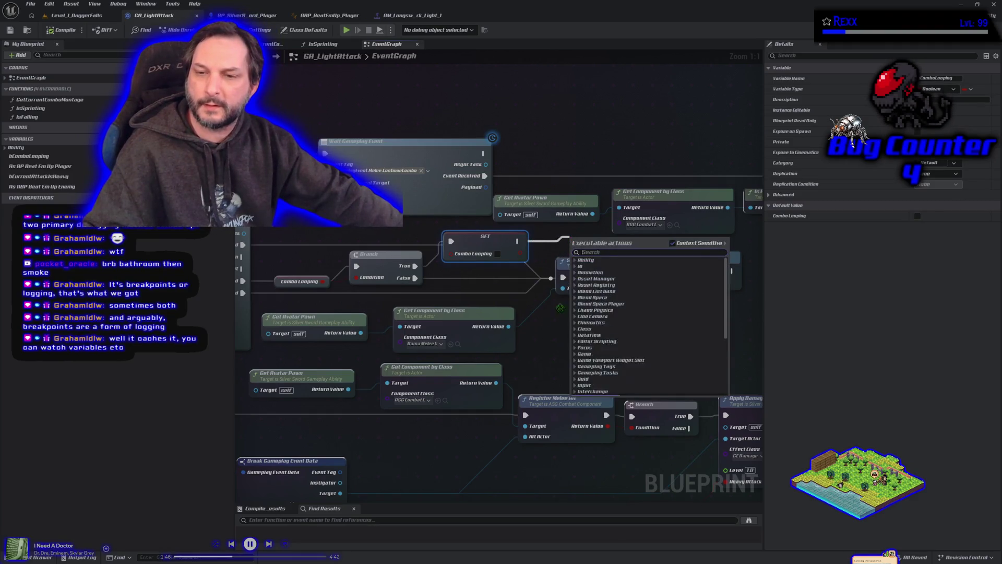
left_click(559, 328)
Step: Survey the rest of the graph, reselect SET Combo Looping, and show the Class Defaults
scroll(538, 320, "down", 2)
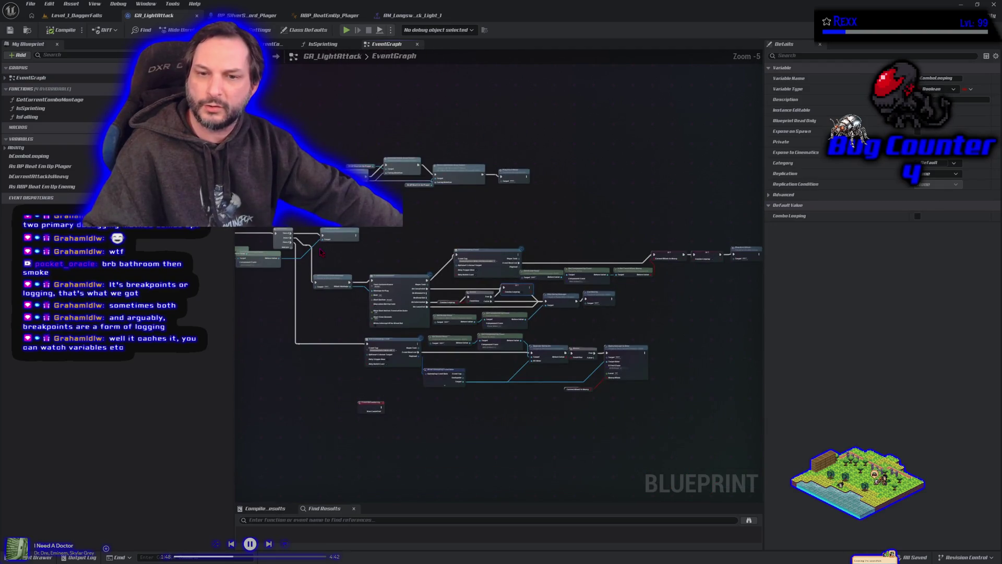
scroll(406, 281, "down", 4)
left_click_drag(406, 281, 364, 326)
scroll(386, 366, "up", 4)
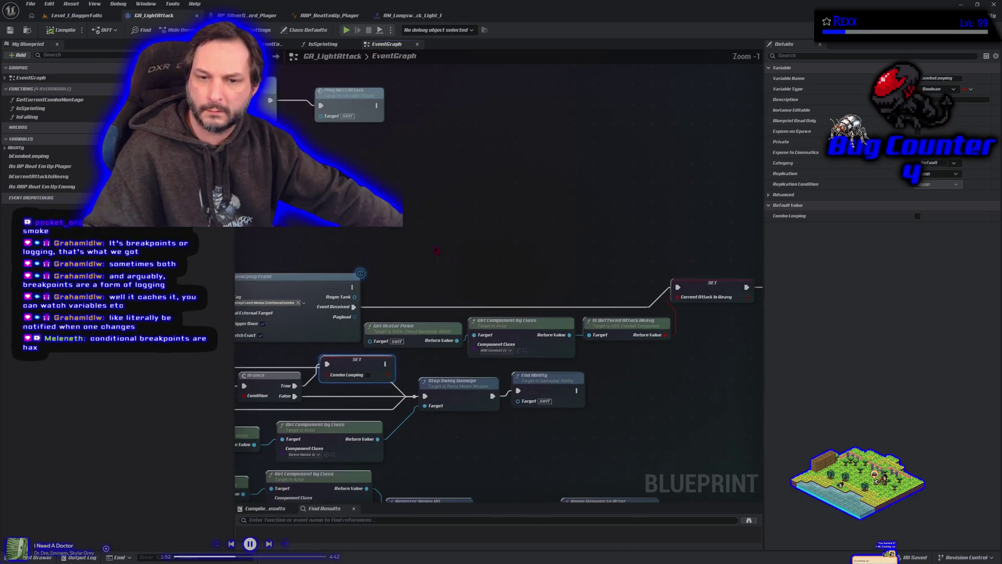
mouse_move(642, 391)
left_mouse_down()
mouse_move(542, 346)
mouse_move(594, 350)
left_mouse_up()
left_click(457, 266)
scroll(593, 350, "down", 1)
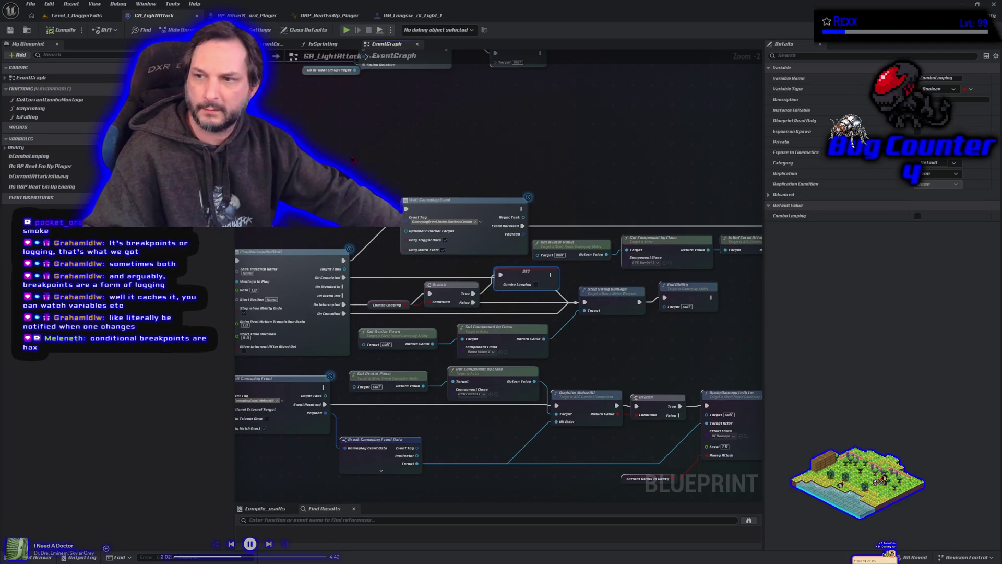
left_click(293, 34)
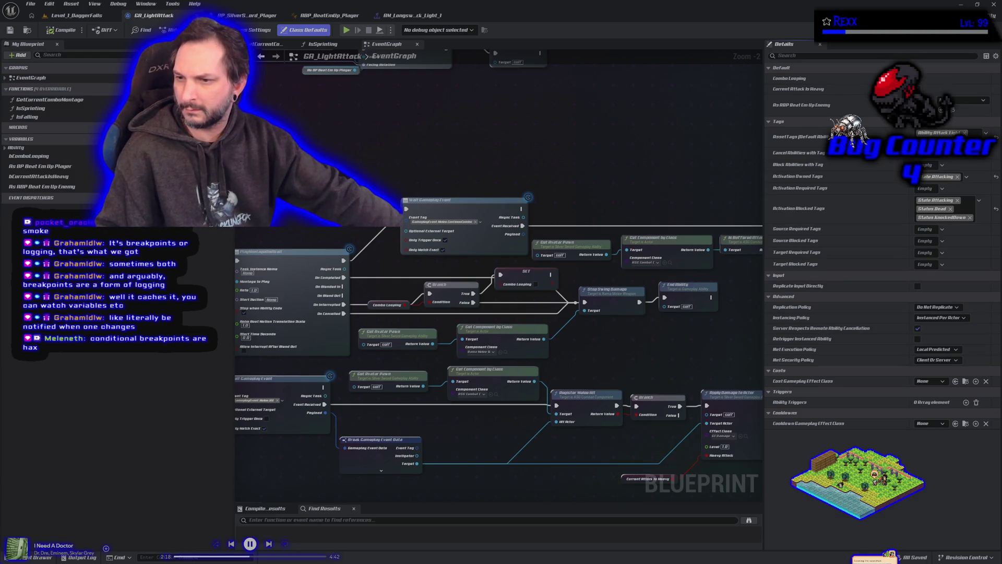
Step: Switch to ASG_CombatComponent.cpp in Rider, at CloseComboWindow's combo-reset logic
mouse_move(828, 342)
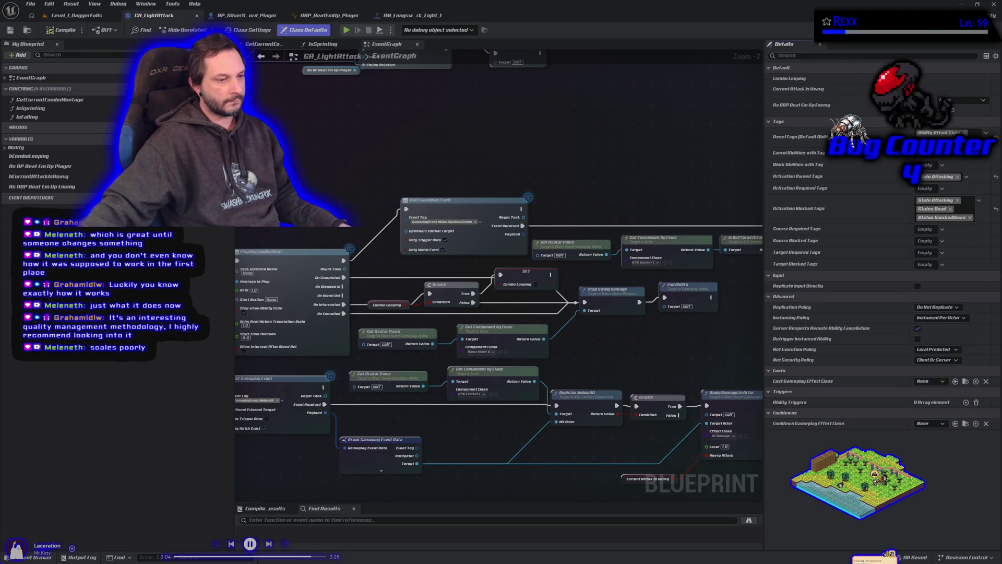
key("alt+Tab")
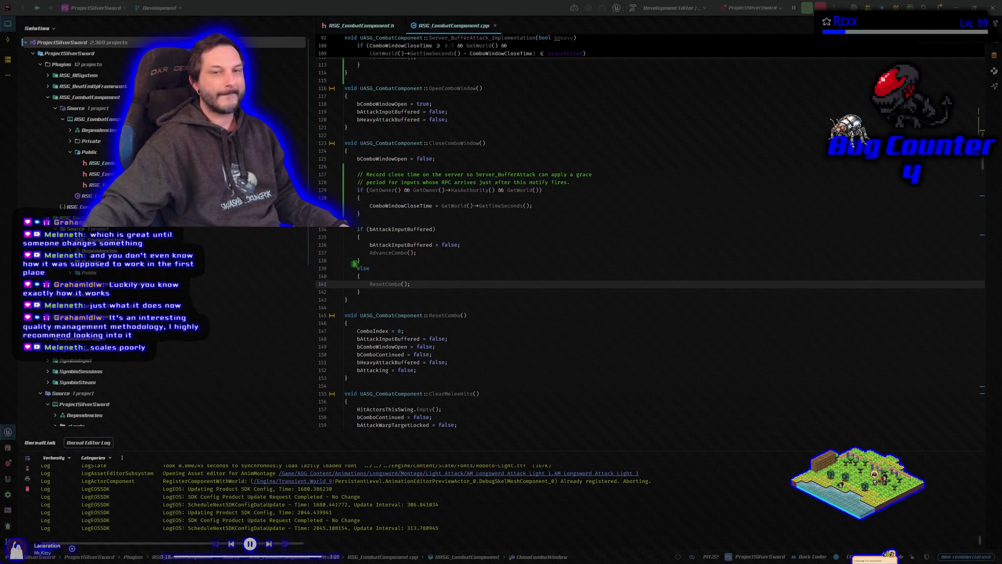
scroll(375, 274, "up", 9)
scroll(375, 275, "up", 10)
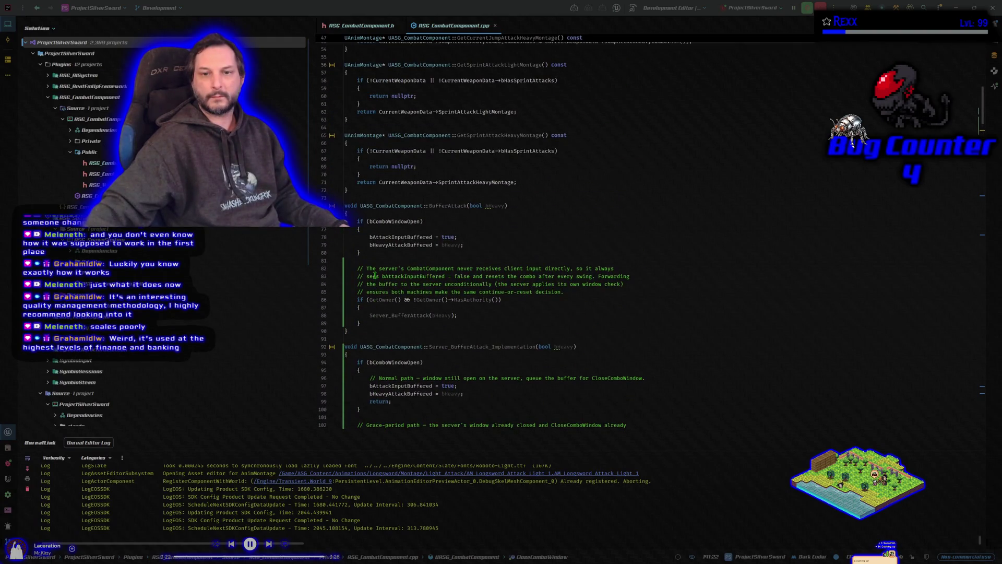
left_click(356, 261)
scroll(360, 276, "down", 1)
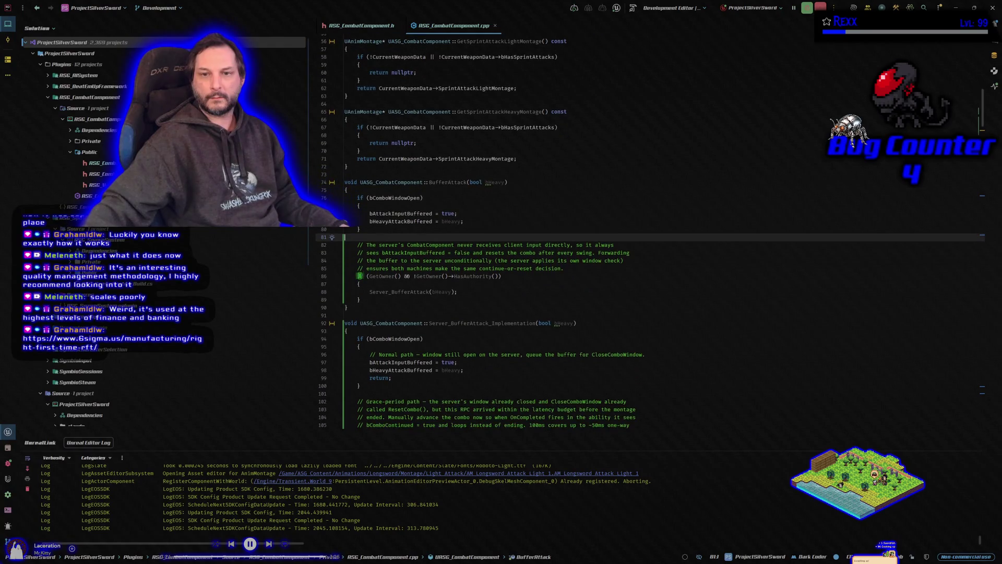
left_click(510, 182)
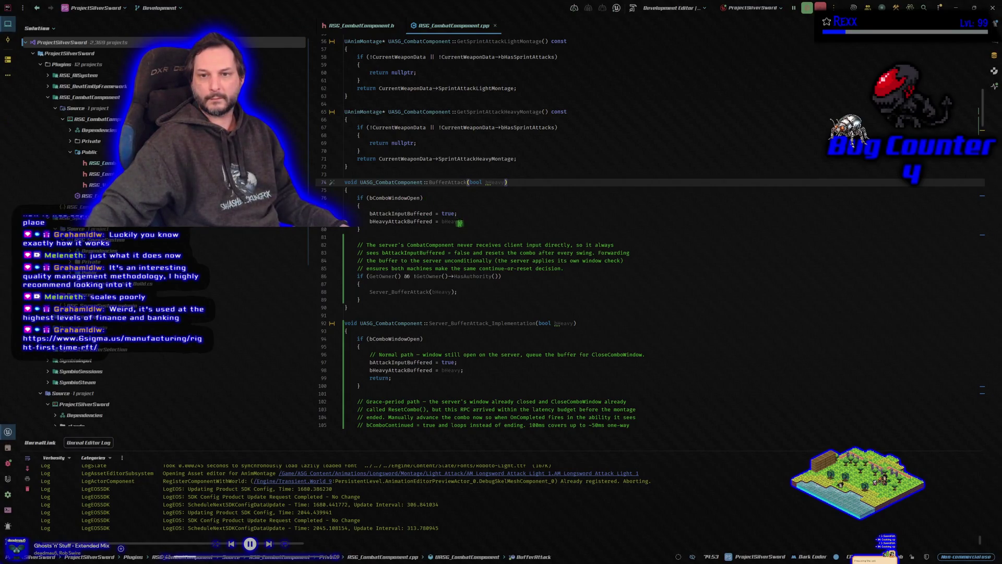
type(";")
left_click(465, 223)
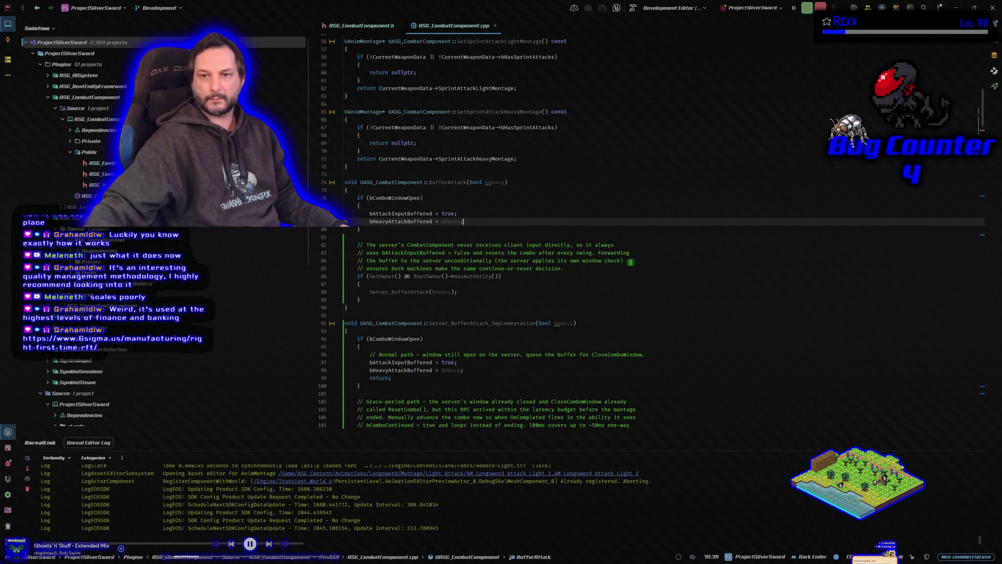
scroll(630, 261, "down", 1)
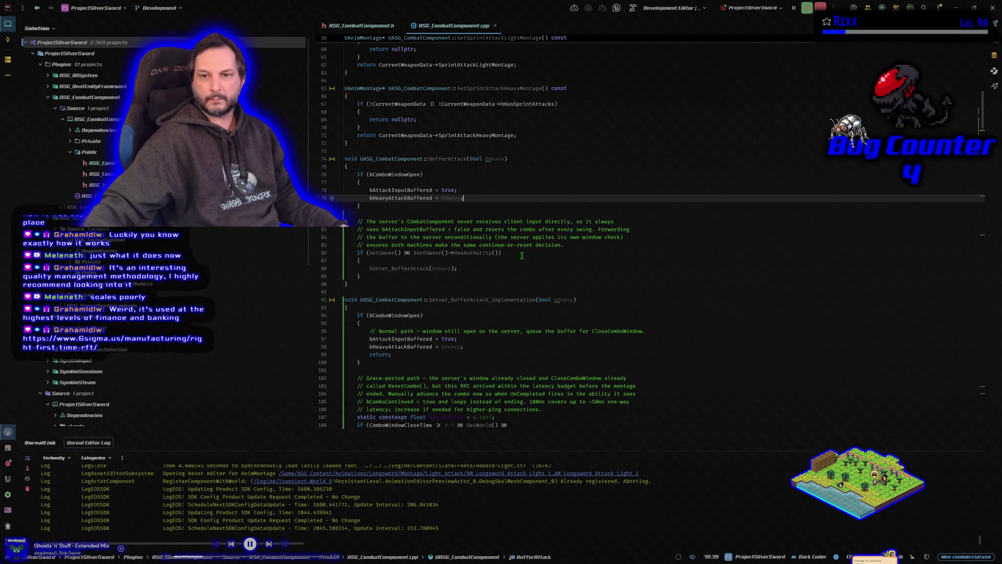
scroll(522, 255, "down", 1)
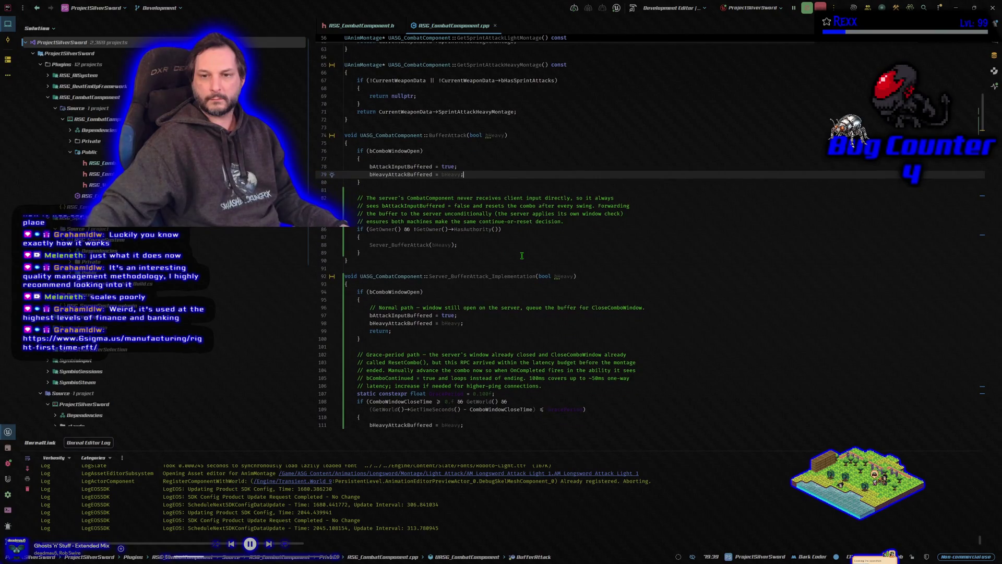
scroll(521, 255, "down", 4)
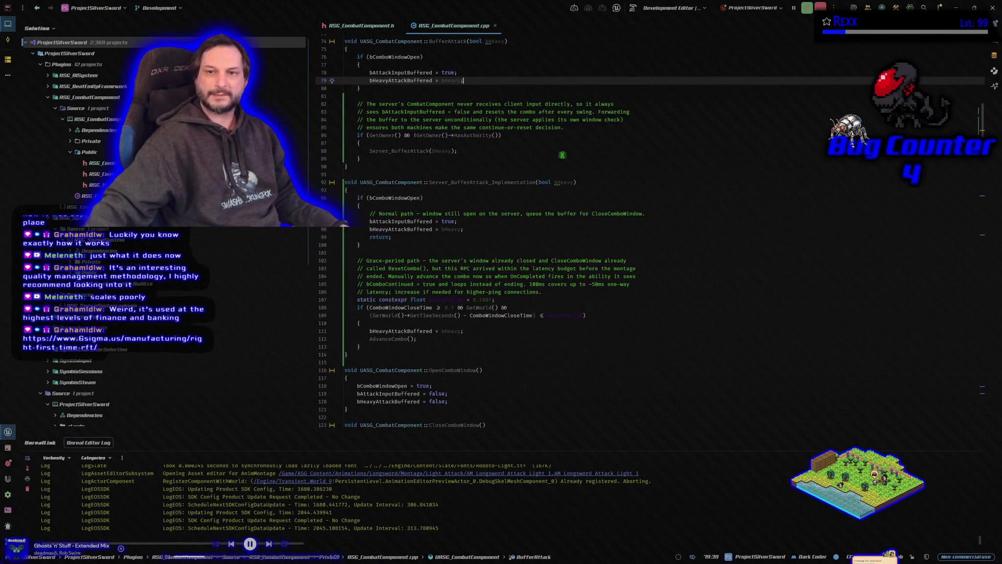
left_click(574, 120)
left_click(572, 128)
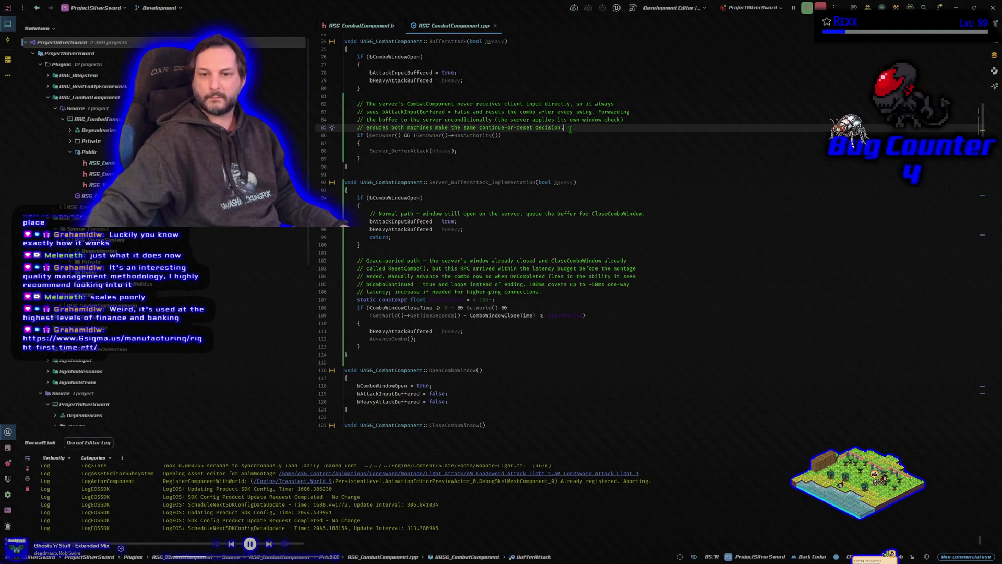
left_click(568, 156)
scroll(498, 167, "up", 3)
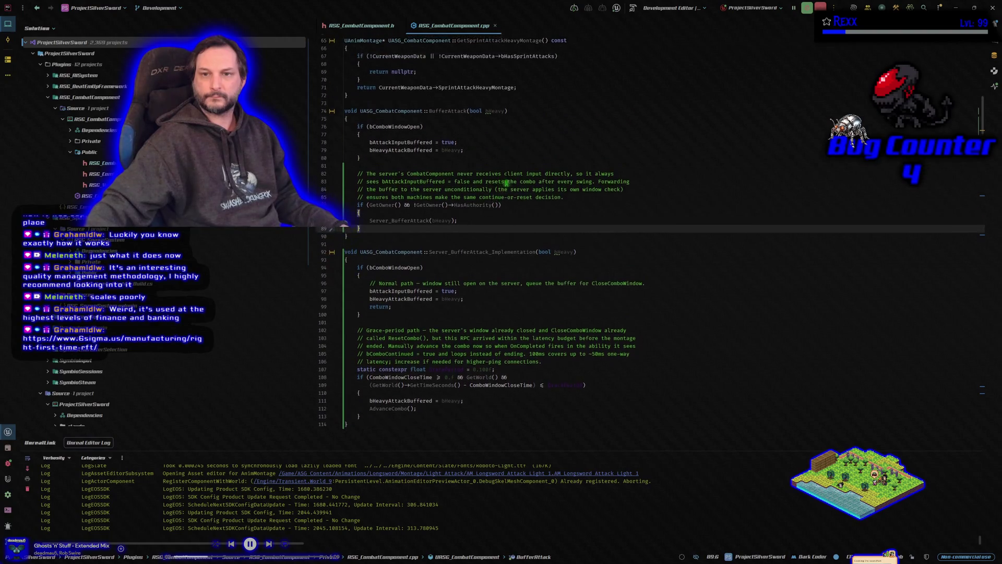
Step: Review the Server_BufferAttack forwarding block in BufferAttack without changing the code
left_click(505, 222)
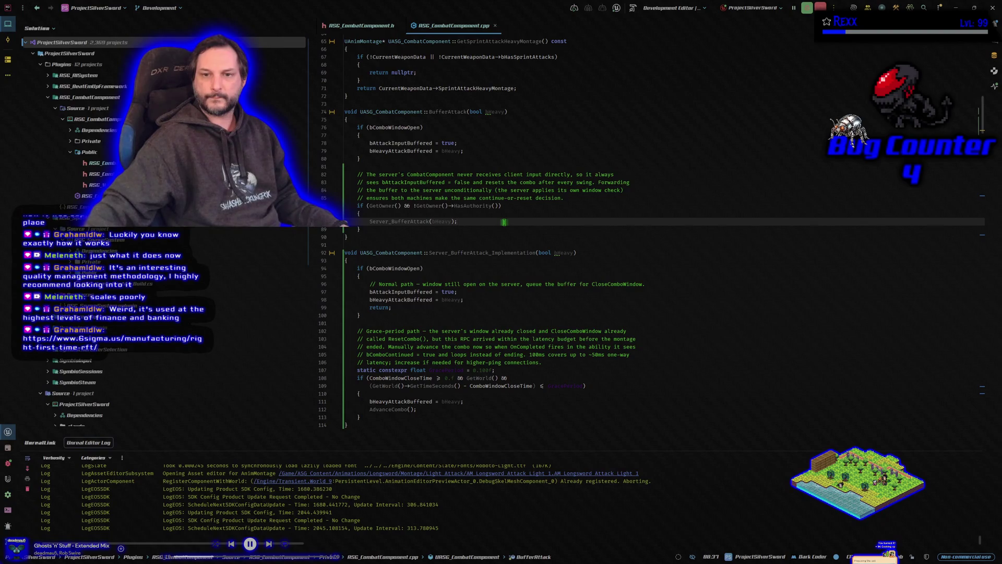
left_click_drag(361, 229, 352, 175)
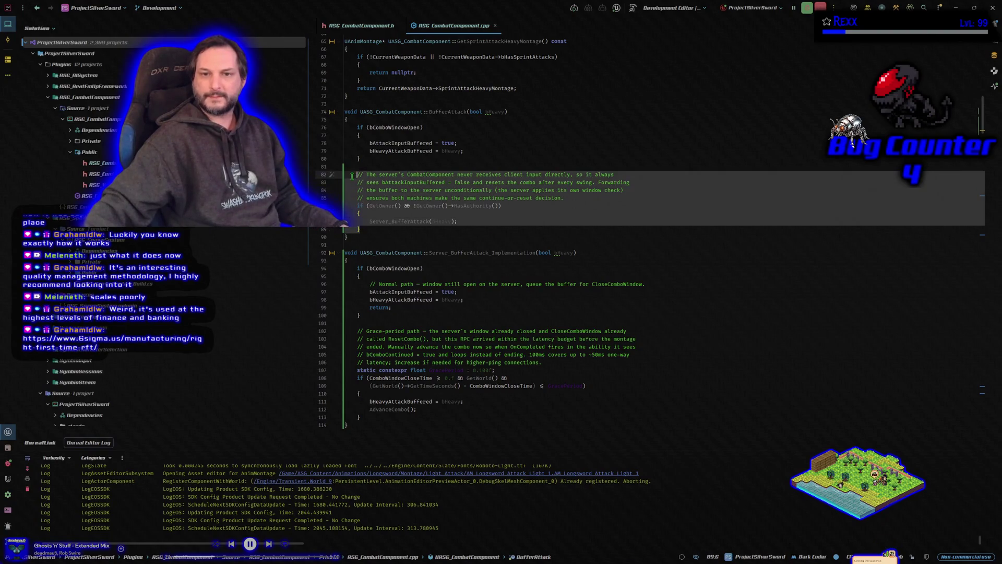
left_click(382, 228)
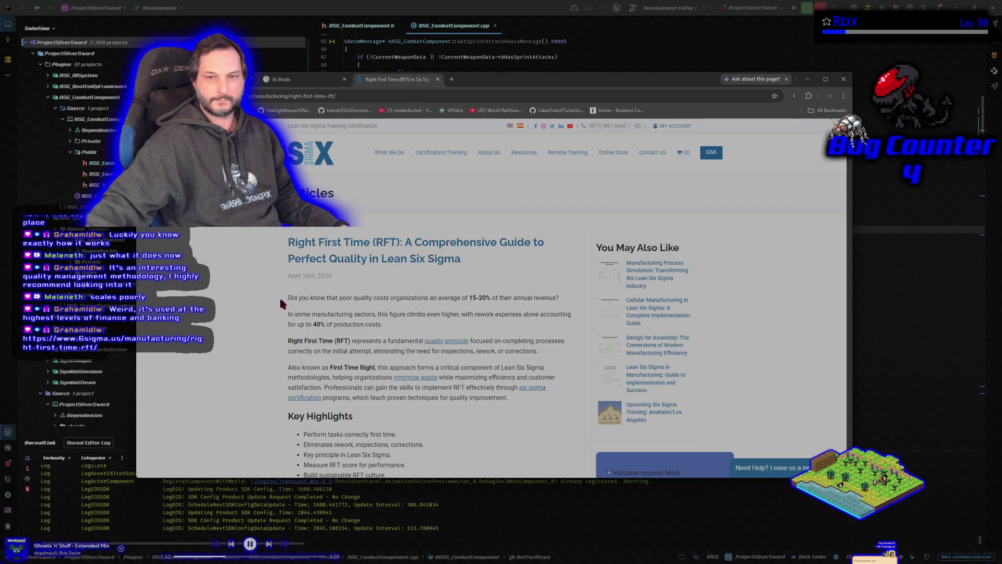
scroll(282, 303, "down", 2)
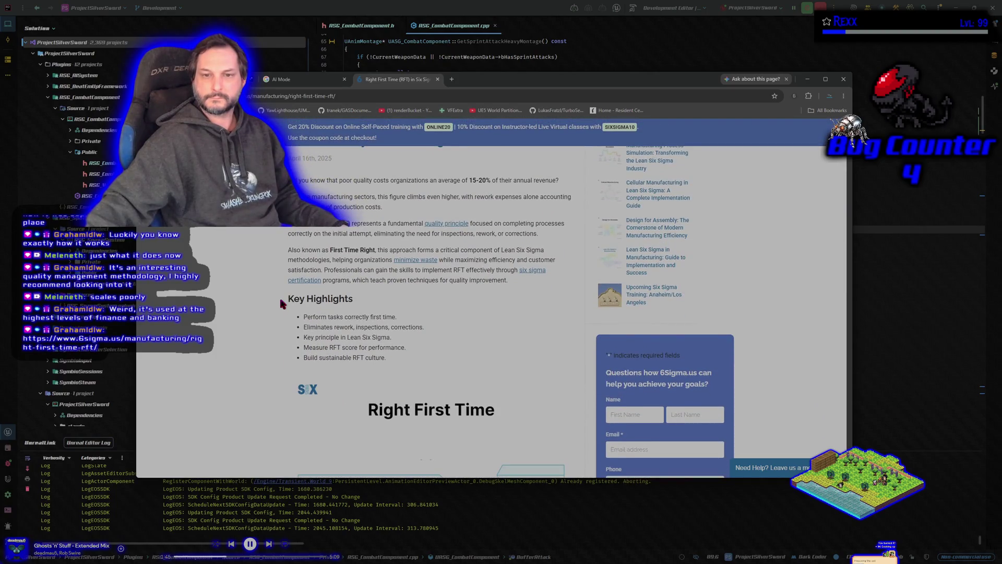
scroll(280, 296, "up", 1)
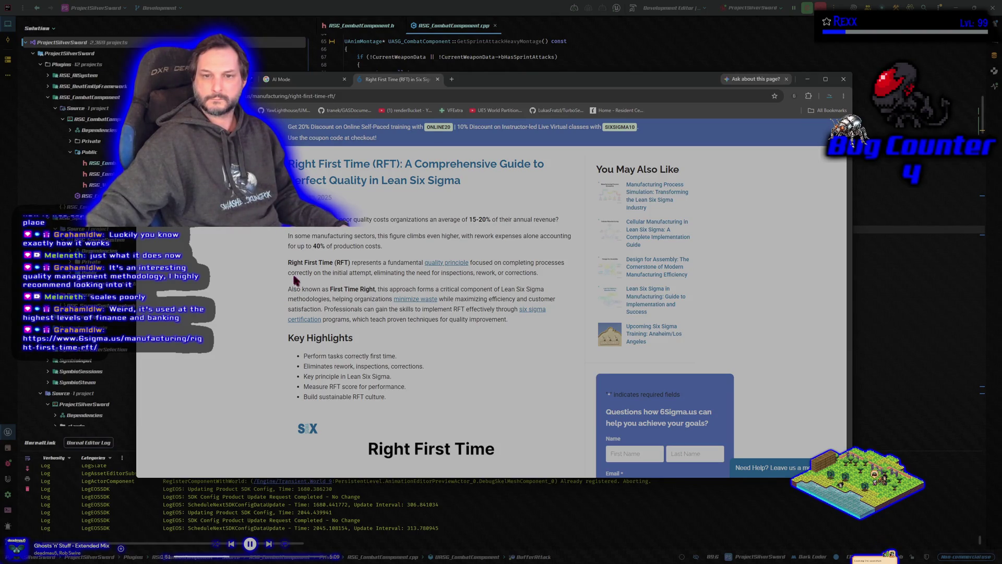
left_click_drag(287, 263, 349, 264)
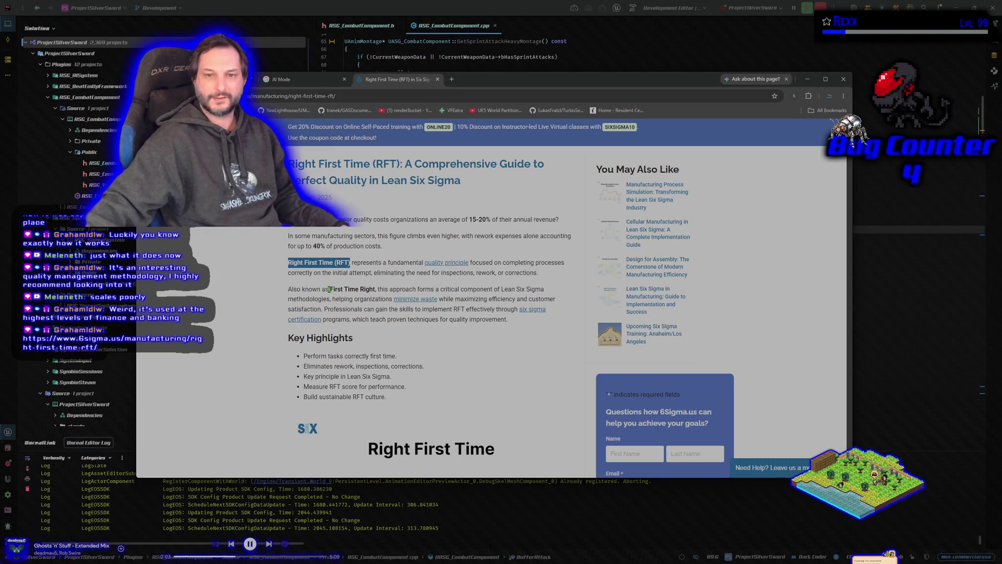
left_click_drag(326, 289, 377, 289)
left_click(473, 359)
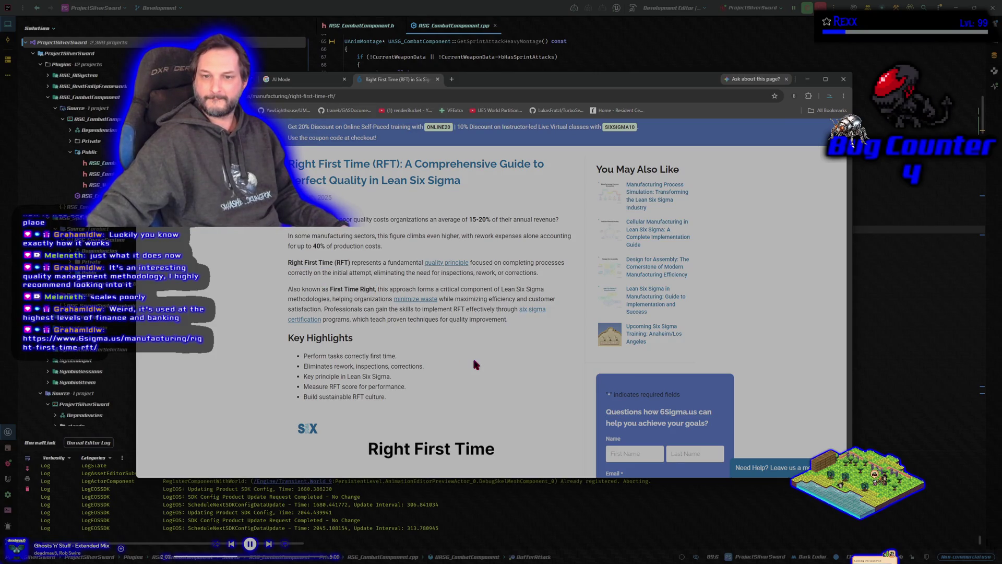
scroll(474, 361, "down", 5)
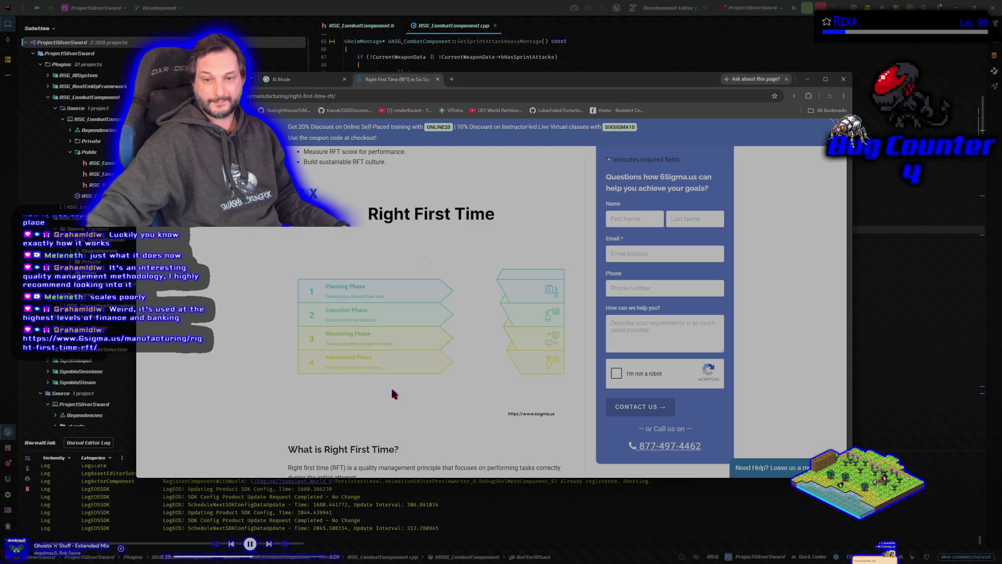
scroll(309, 395, "down", 3)
scroll(241, 368, "down", 2)
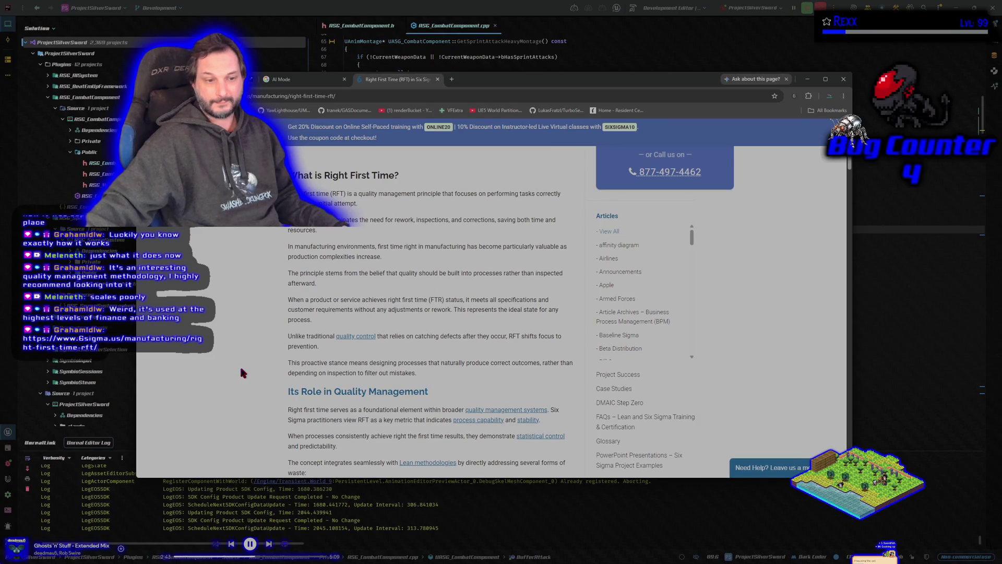
scroll(240, 369, "up", 5)
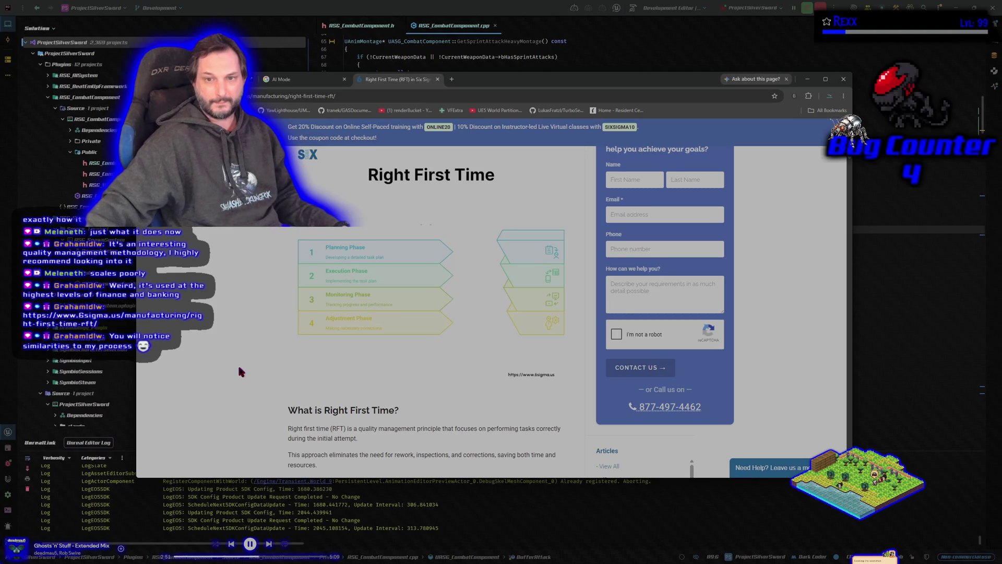
scroll(239, 369, "down", 2)
scroll(240, 368, "up", 2)
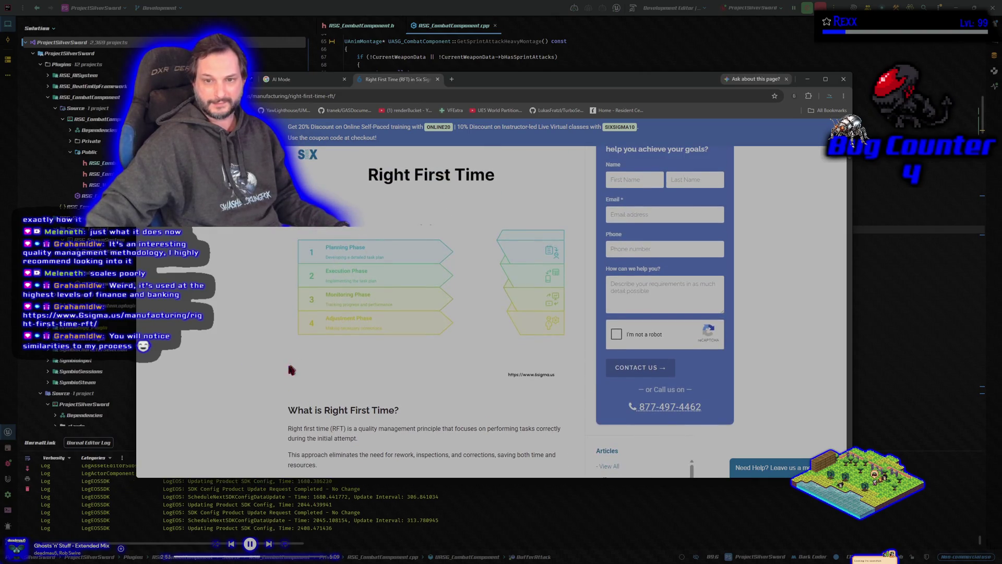
scroll(286, 369, "down", 2)
scroll(287, 369, "up", 2)
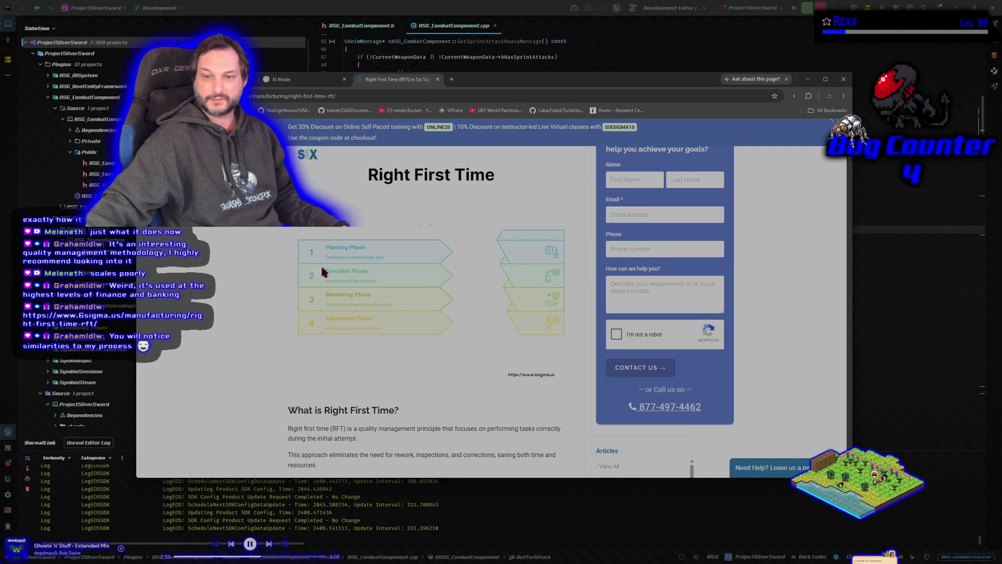
scroll(253, 400, "down", 3)
scroll(255, 404, "down", 1)
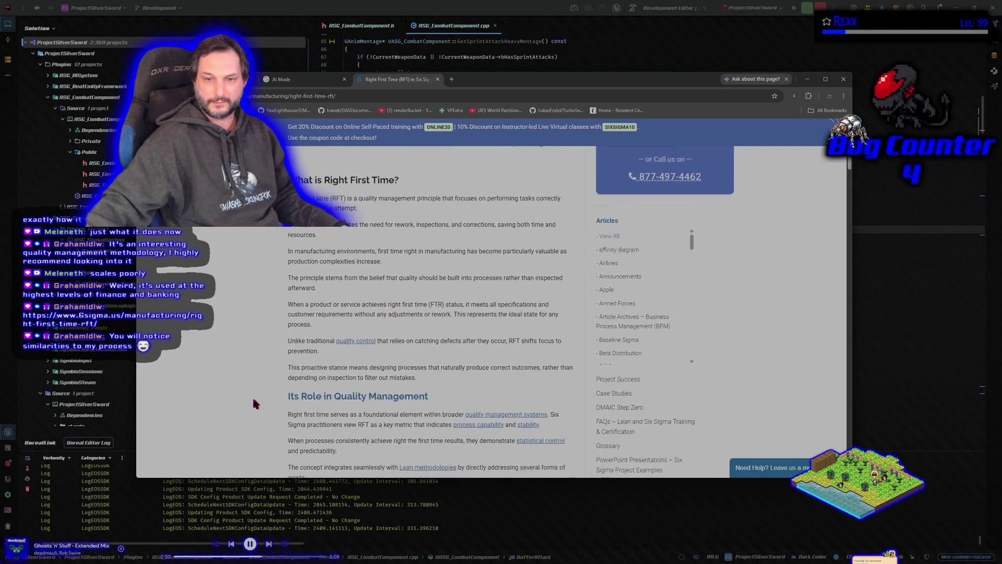
scroll(254, 401, "up", 3)
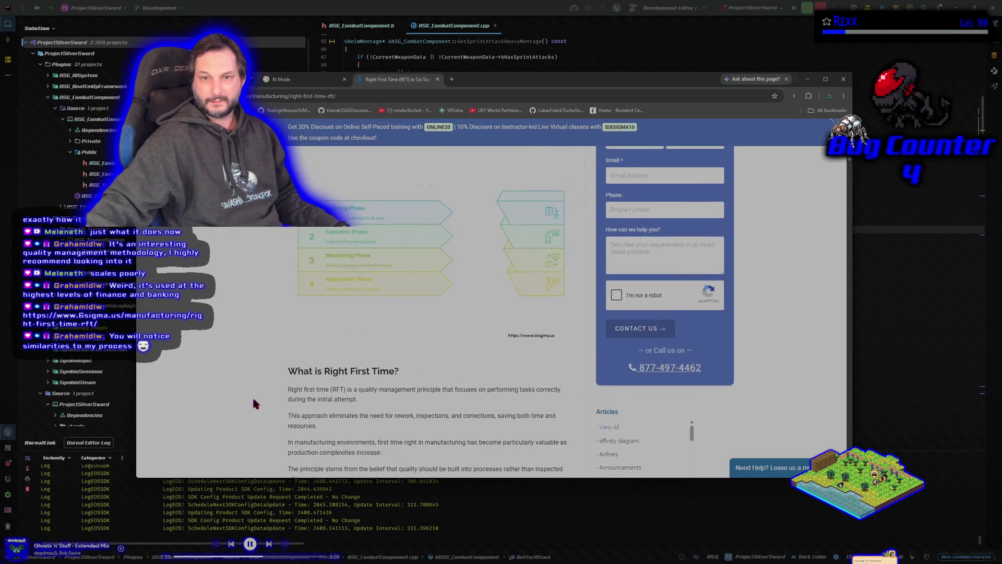
scroll(263, 390, "down", 5)
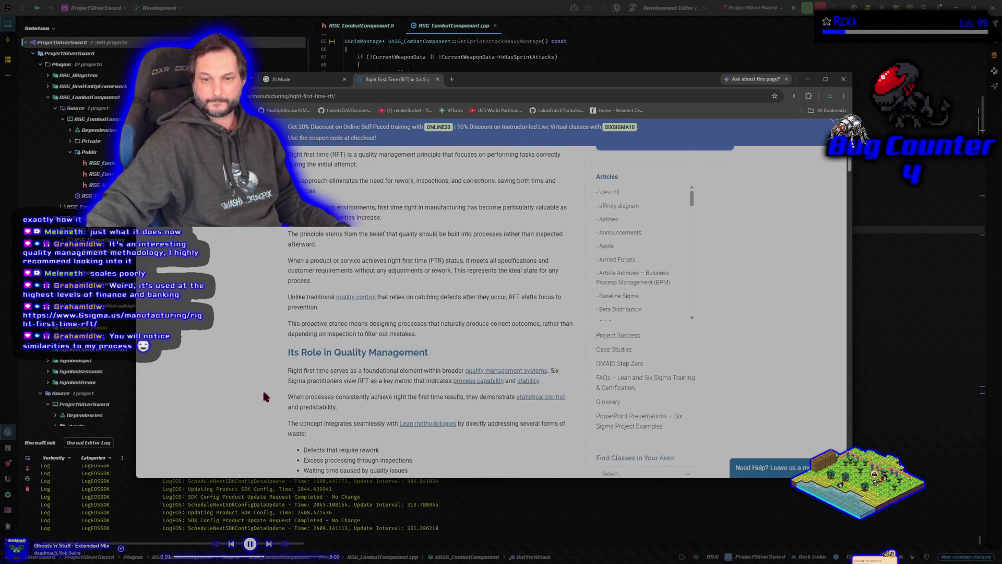
scroll(262, 387, "up", 5)
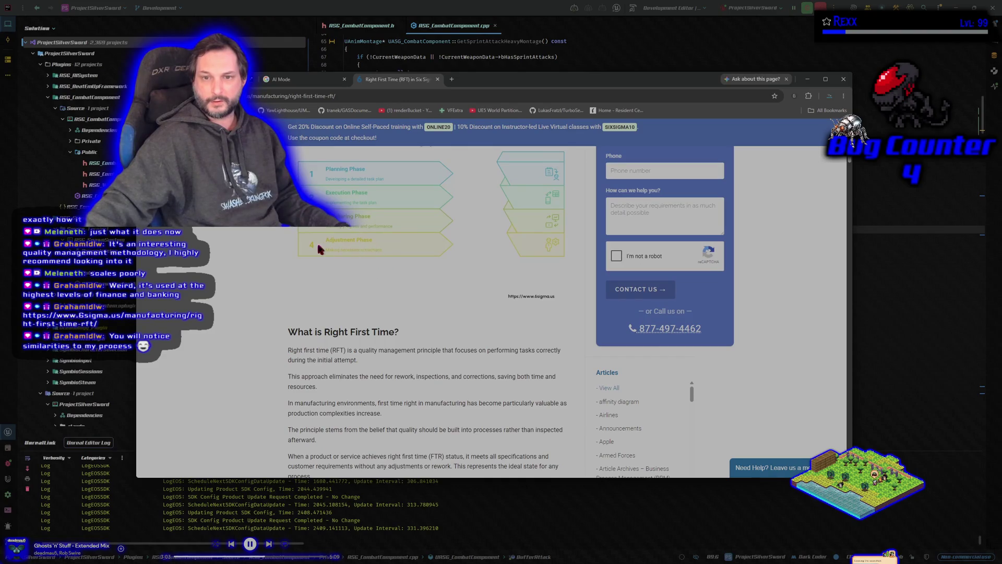
scroll(257, 372, "down", 4)
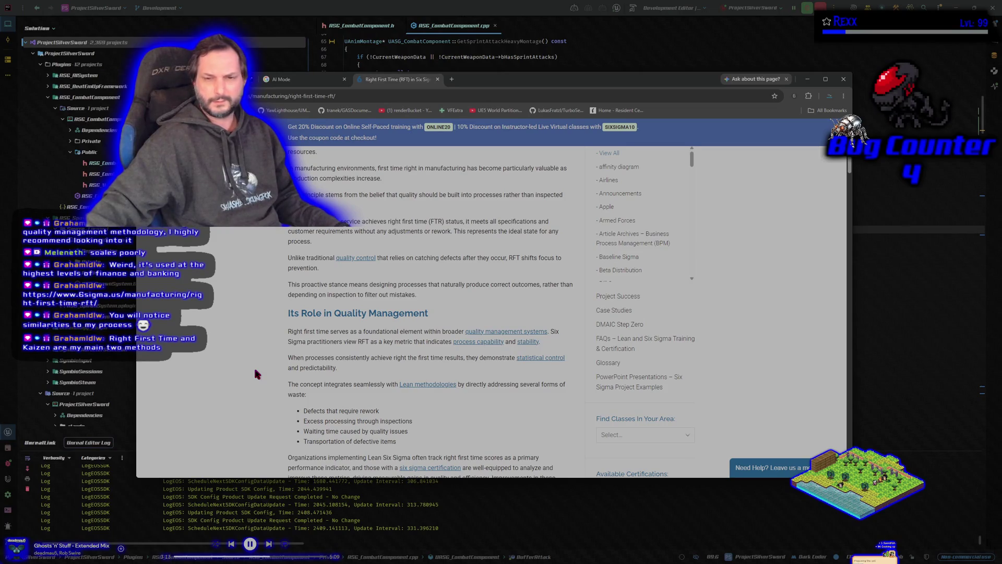
scroll(272, 368, "down", 3)
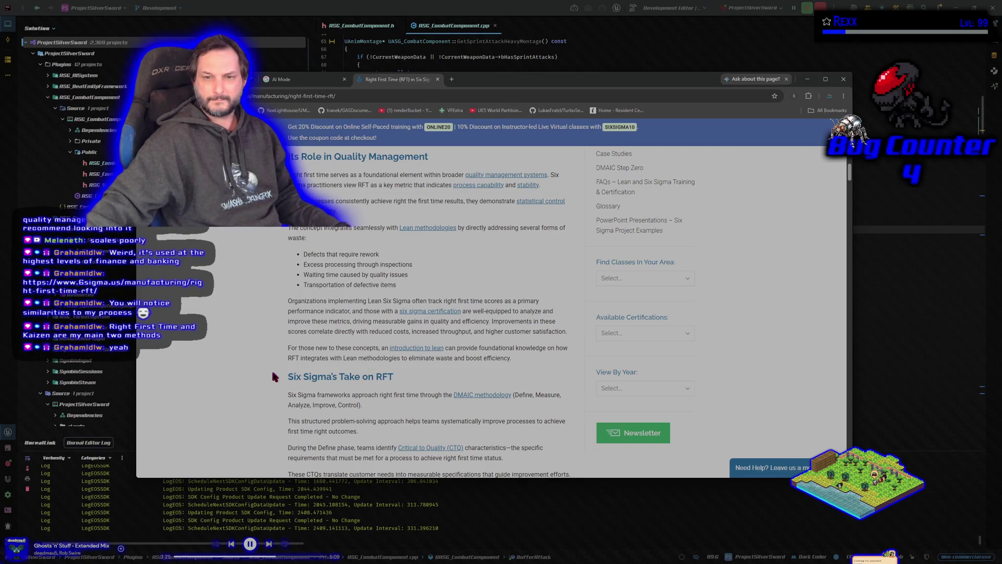
scroll(272, 374, "down", 2)
scroll(273, 374, "down", 3)
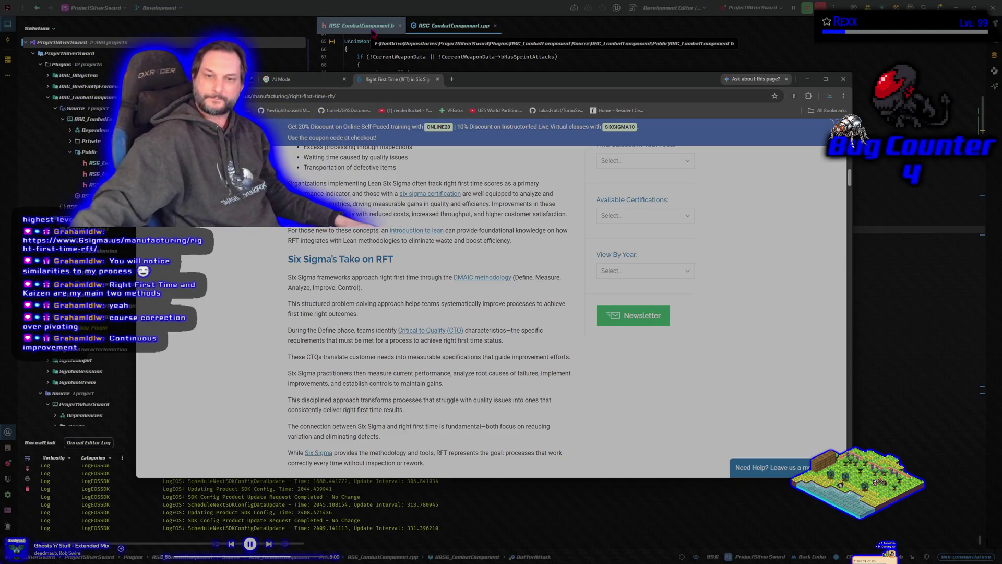
scroll(234, 282, "down", 3)
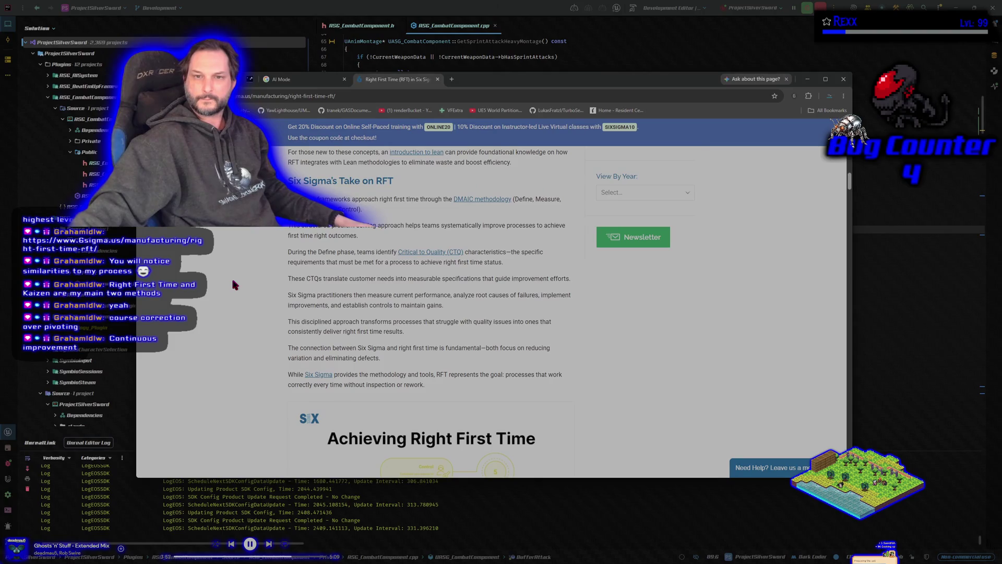
scroll(233, 281, "down", 5)
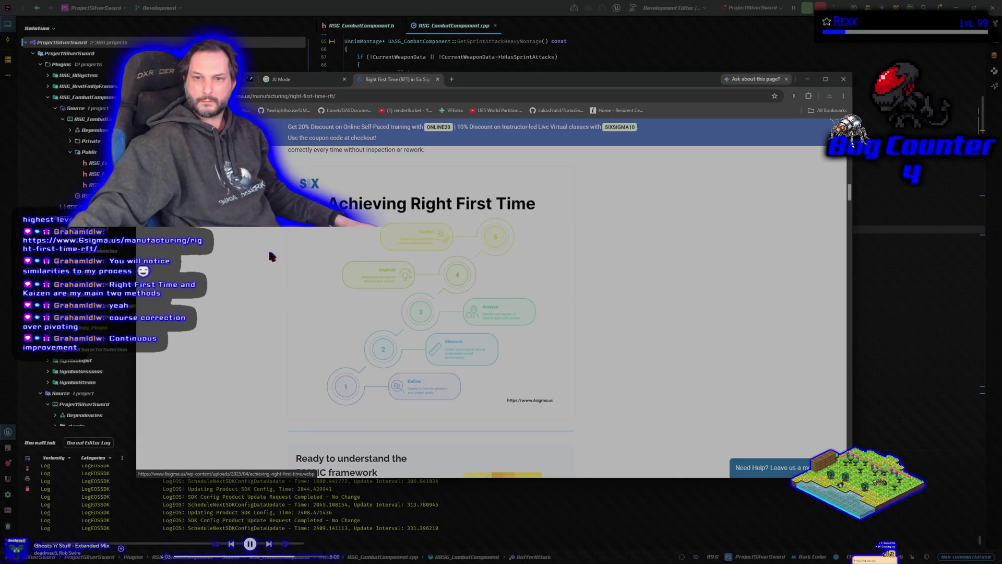
scroll(262, 255, "down", 4)
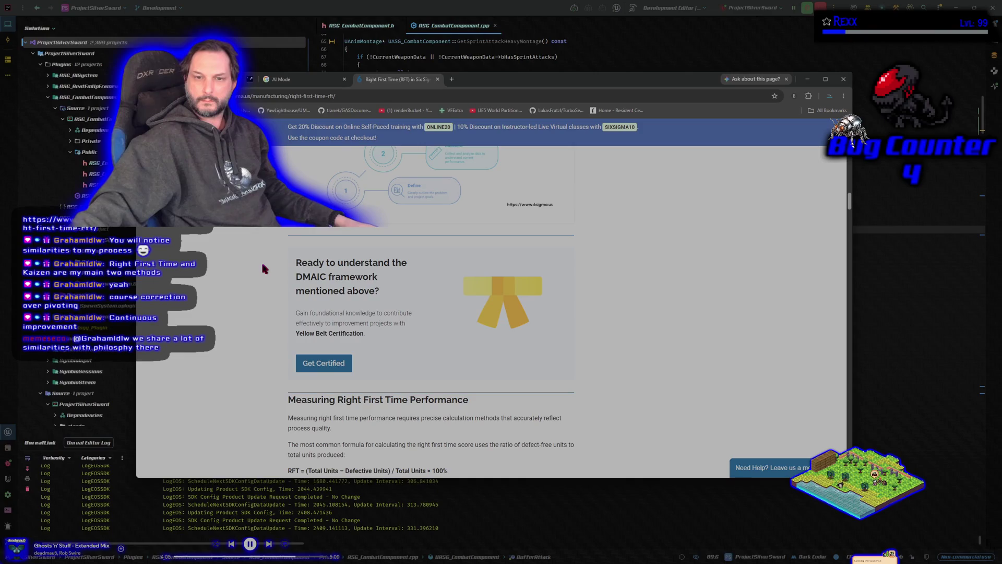
scroll(264, 268, "down", 2)
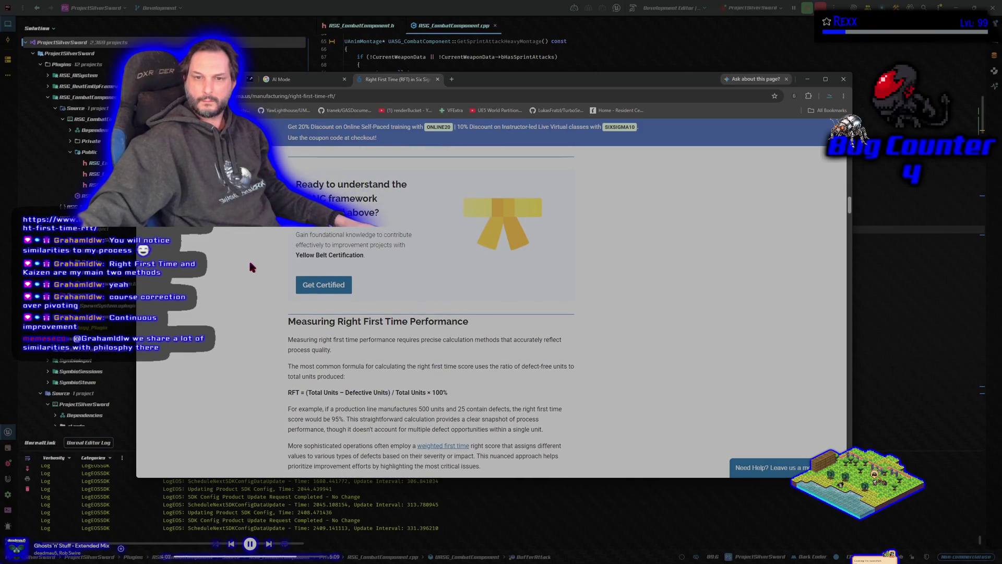
left_click_drag(295, 255, 365, 266)
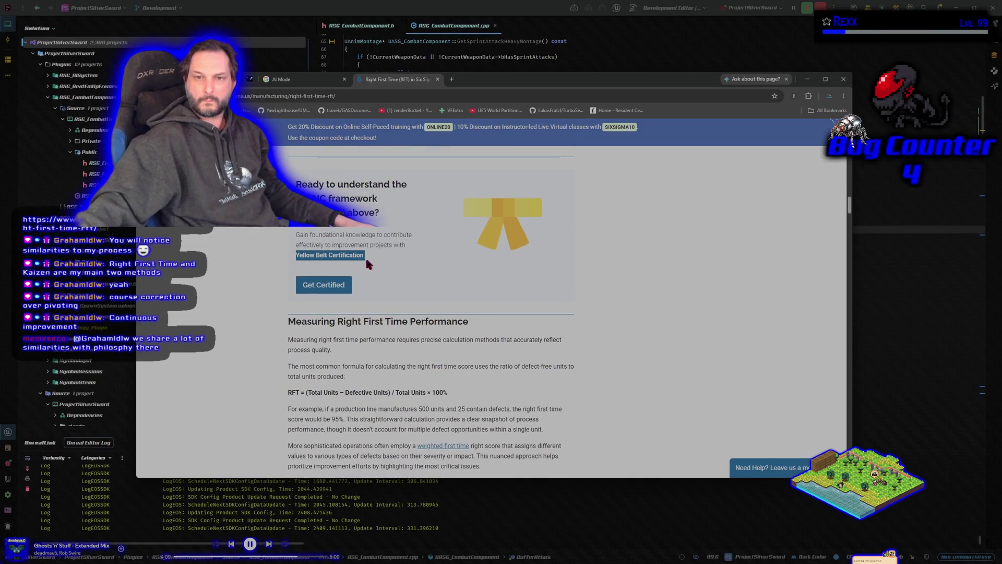
left_click(228, 272)
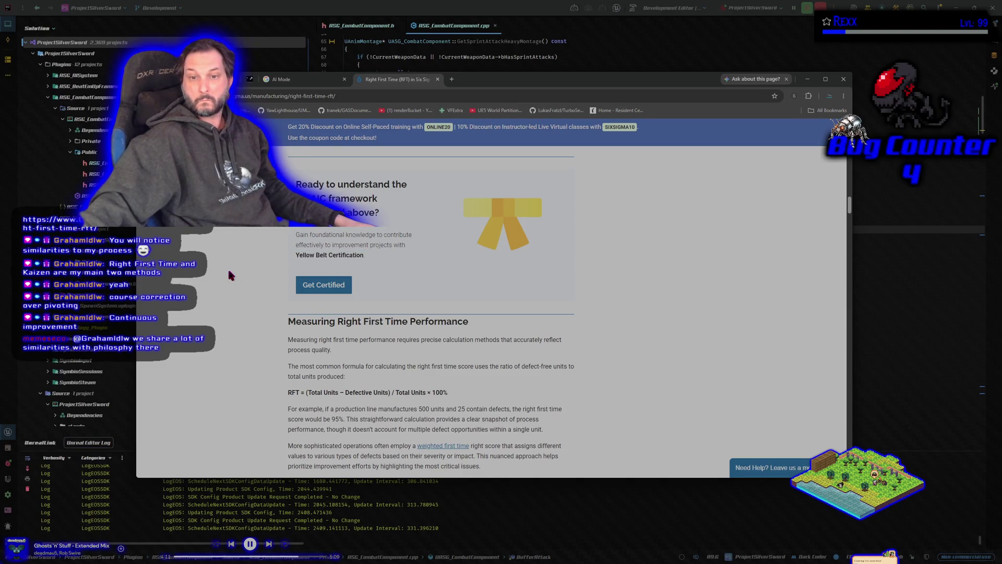
scroll(229, 272, "down", 2)
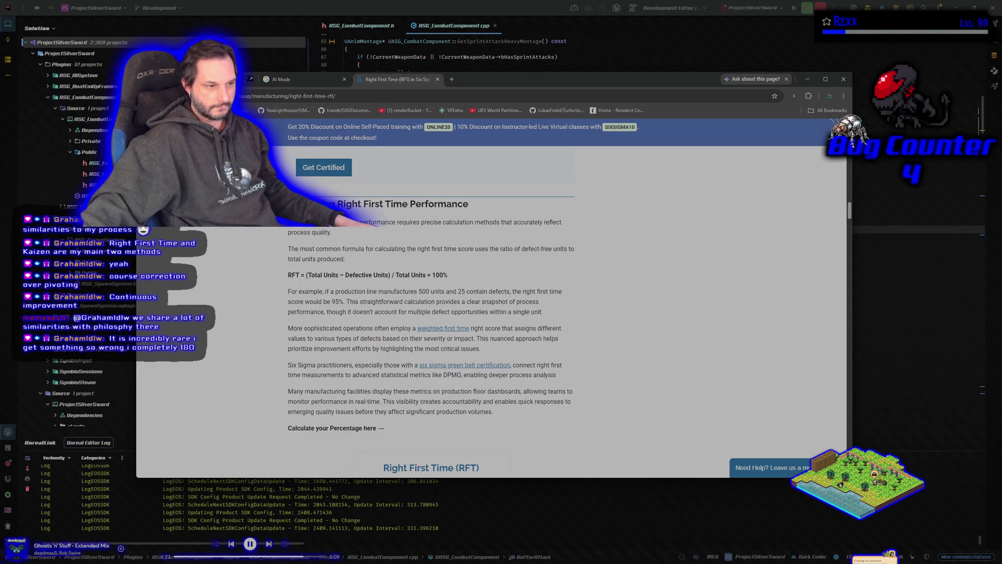
key("alt+Tab")
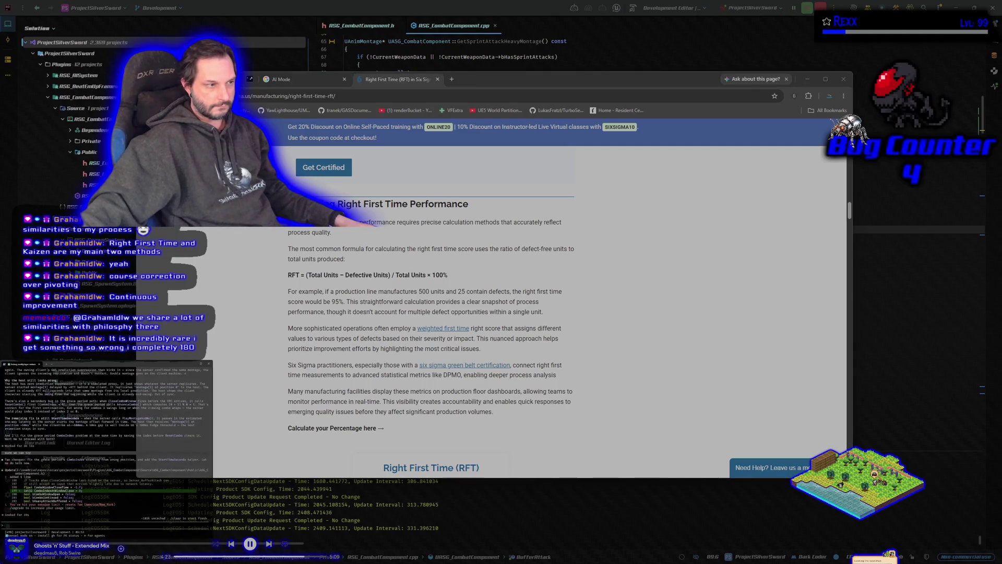
key("alt+Tab")
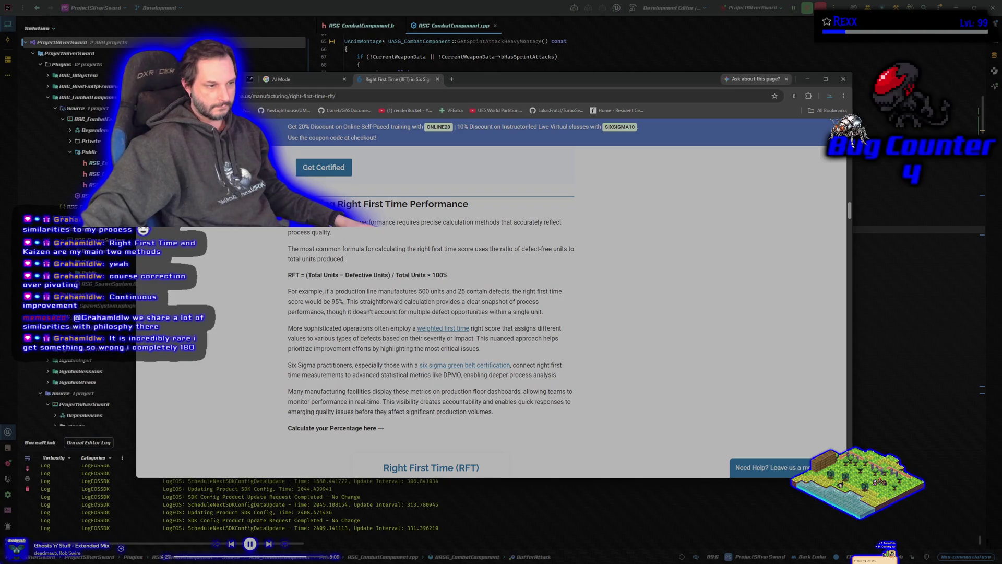
key("alt+Tab")
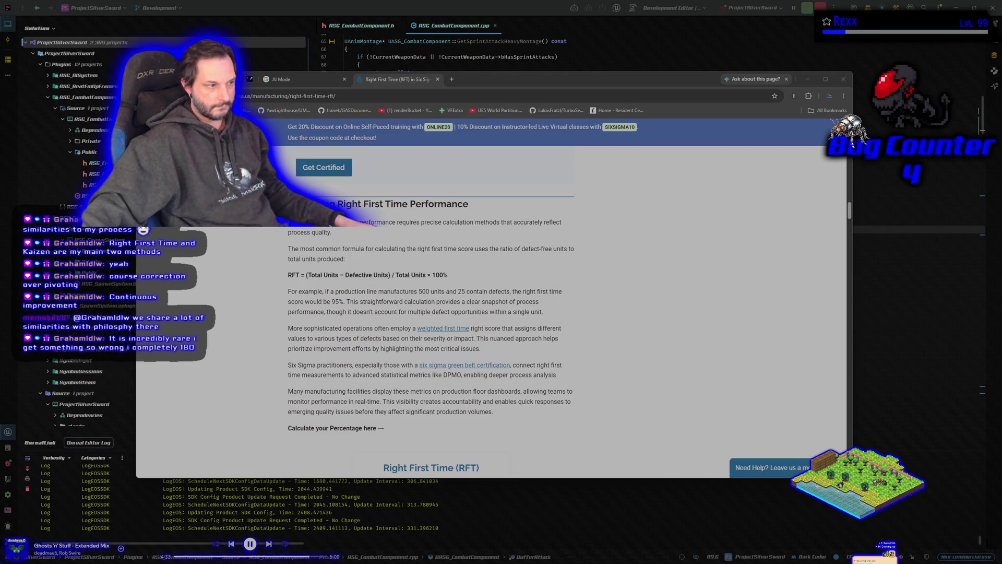
scroll(216, 330, "down", 5)
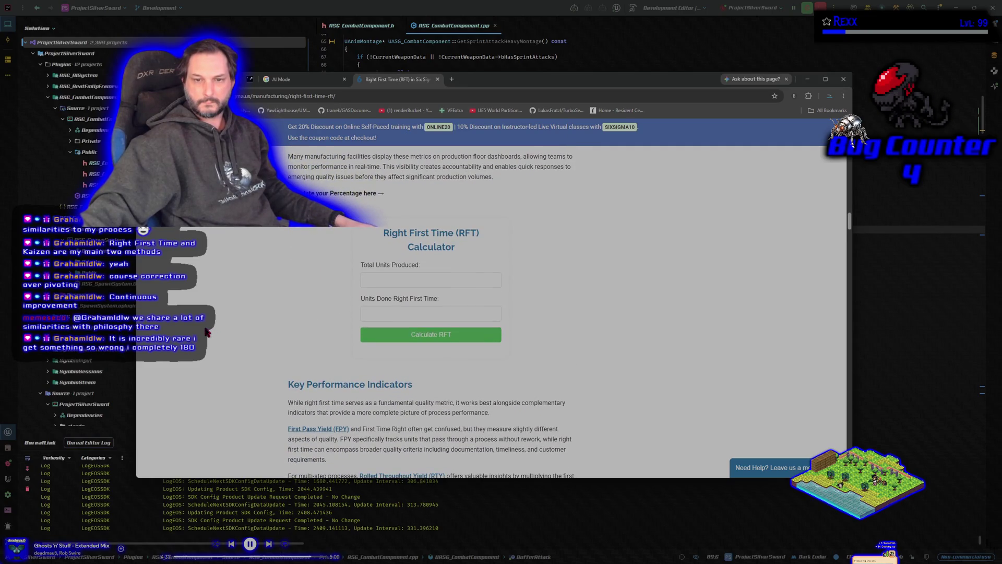
scroll(207, 332, "down", 6)
scroll(207, 333, "down", 8)
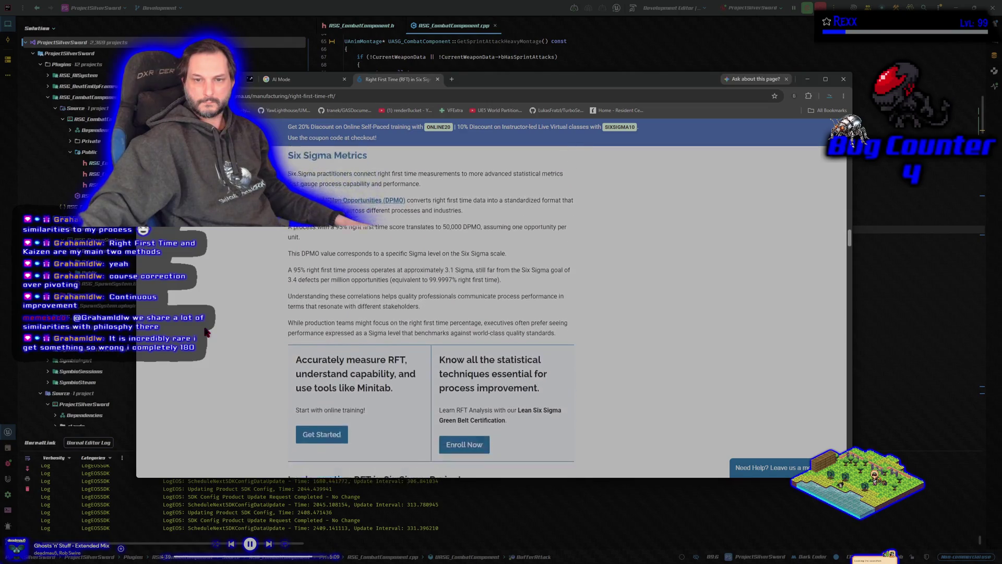
scroll(207, 333, "down", 3)
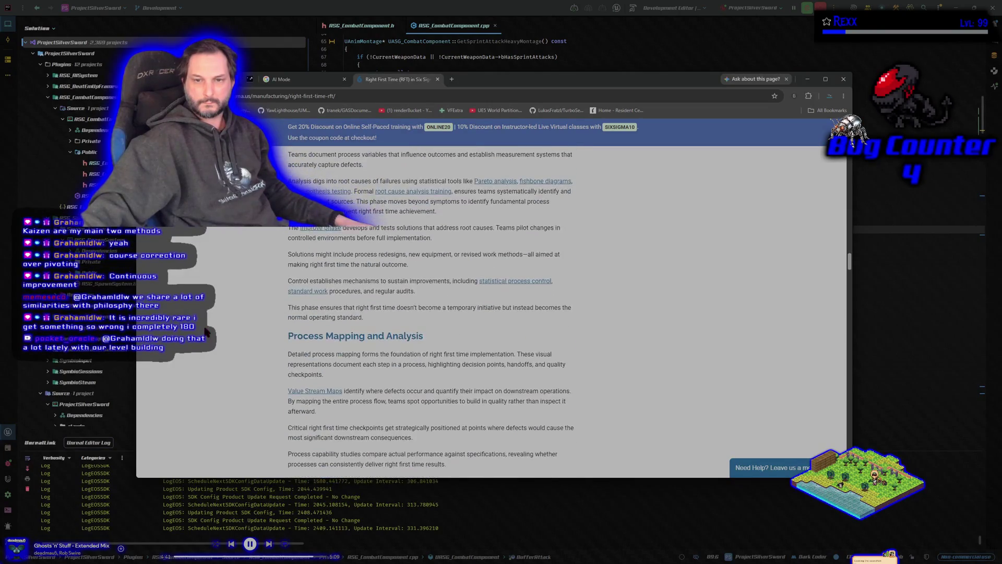
scroll(198, 332, "up", 2)
scroll(199, 332, "up", 2)
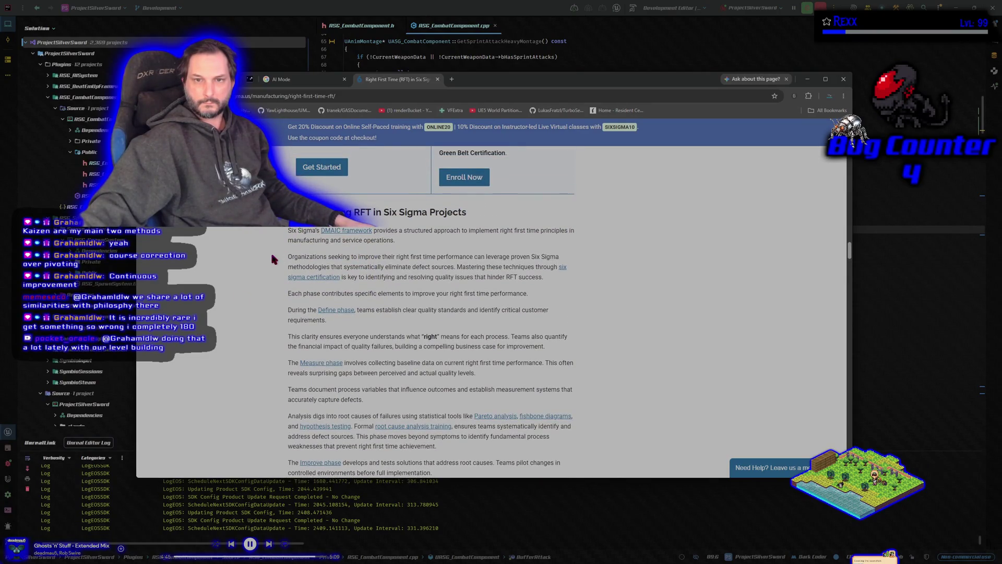
Step: Close the Right First Time article, make the browser fill the screen, and return to Rider
left_click(437, 78)
double_click(437, 78)
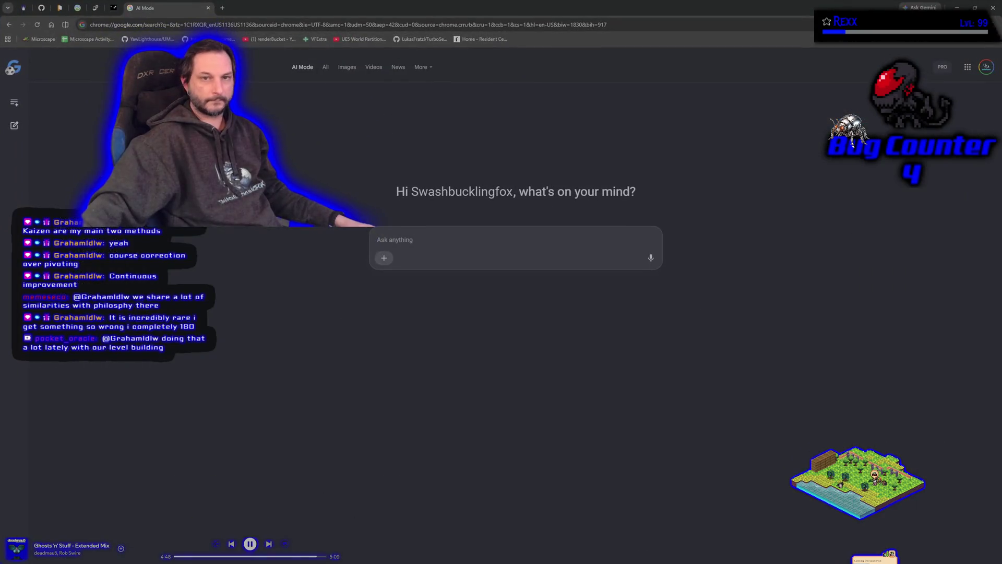
double_click(332, 8)
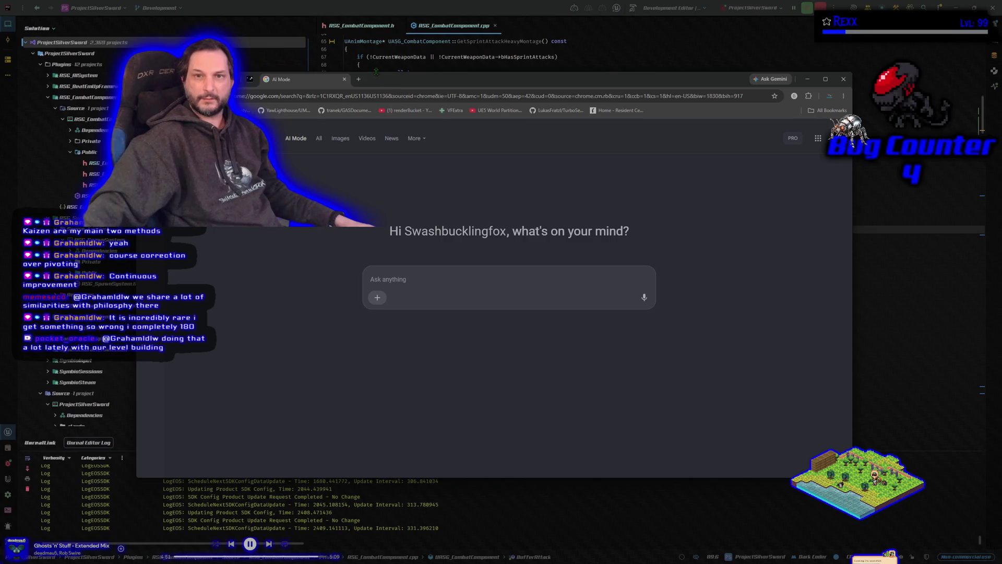
mouse_move(378, 79)
left_mouse_down()
mouse_move(387, 61)
mouse_move(385, 100)
mouse_move(417, 102)
mouse_move(256, 4)
mouse_move(232, 3)
left_mouse_up()
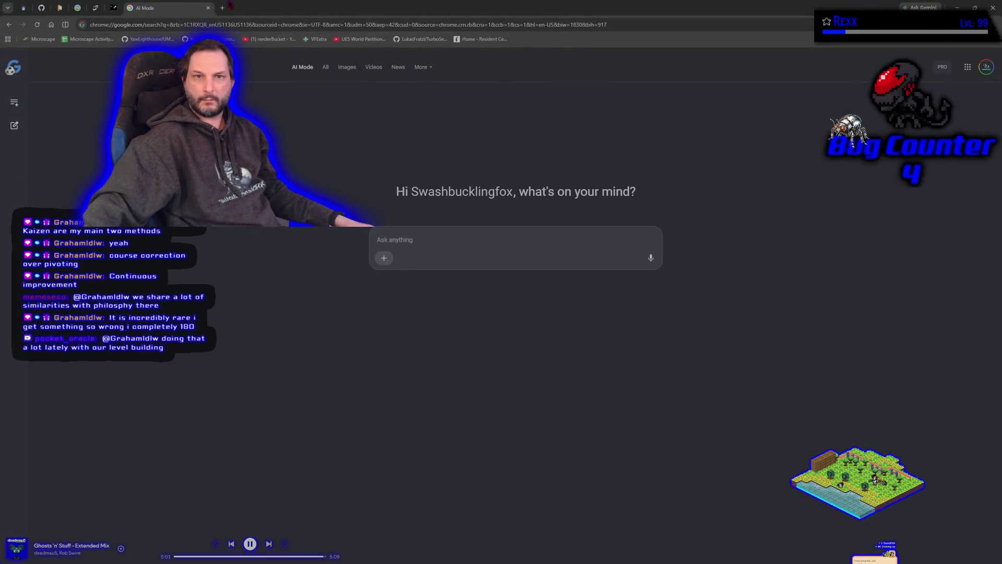
key("alt+Tab")
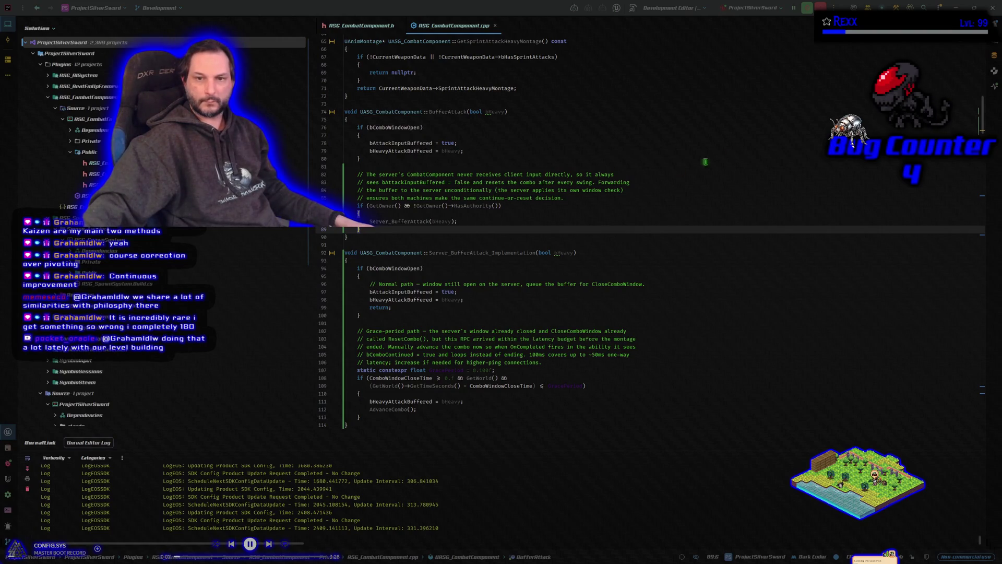
left_click(597, 254)
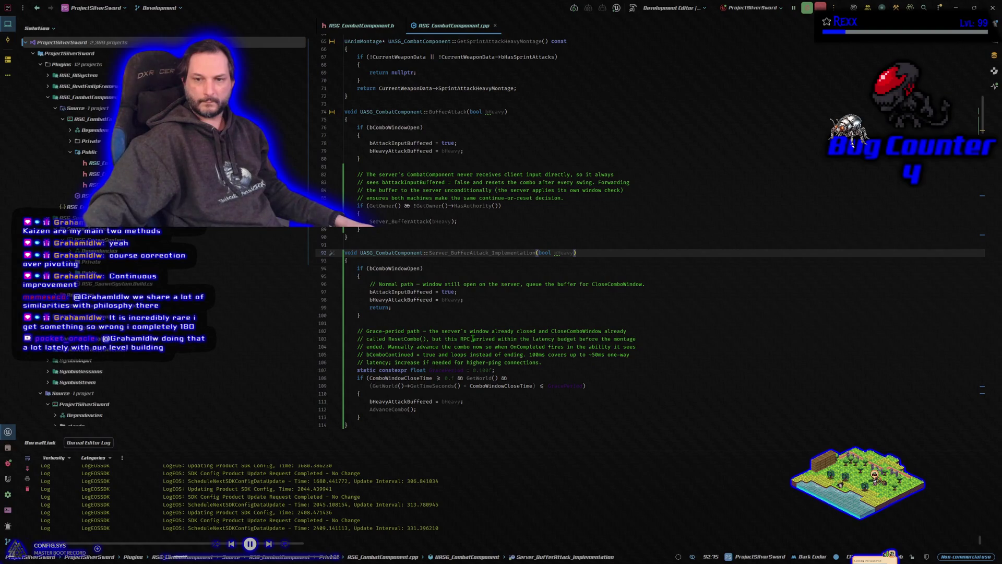
mouse_move(430, 339)
left_mouse_down()
mouse_move(646, 337)
mouse_move(644, 350)
left_mouse_up()
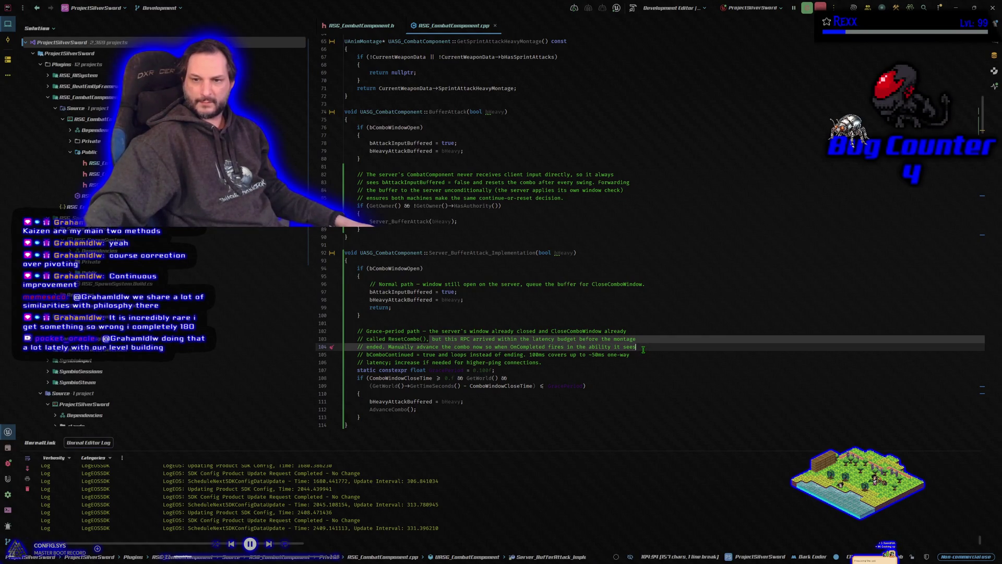
Step: Extend the comment selection through line 105, then switch to GA_LightAttack in Unreal Editor
left_click_drag(644, 349, 642, 352)
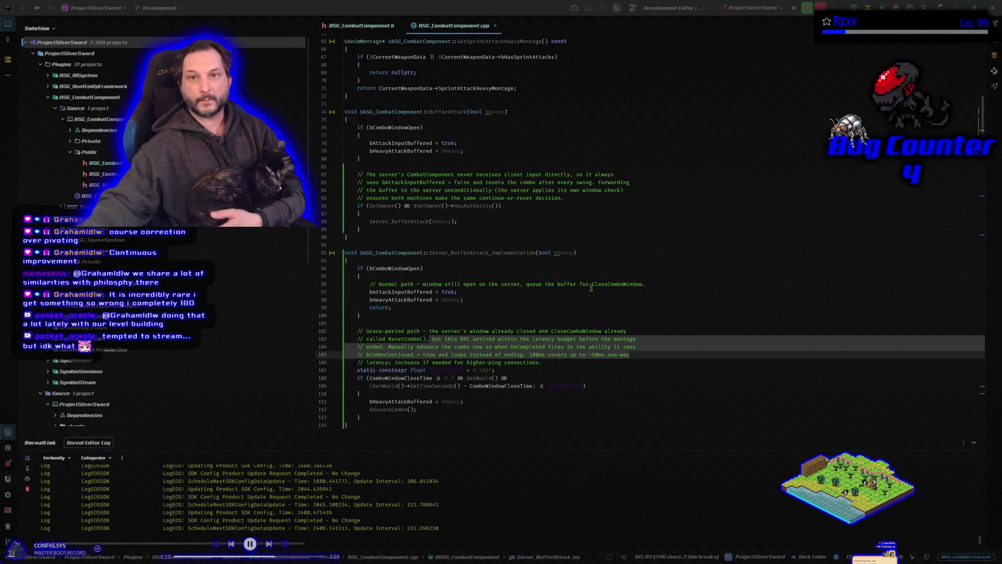
left_click(514, 12)
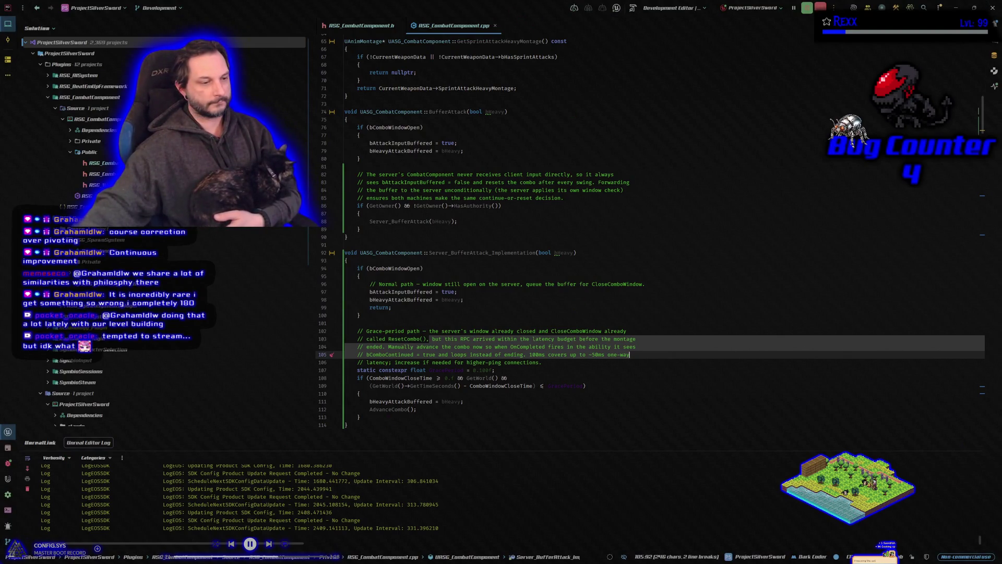
key("alt+Tab")
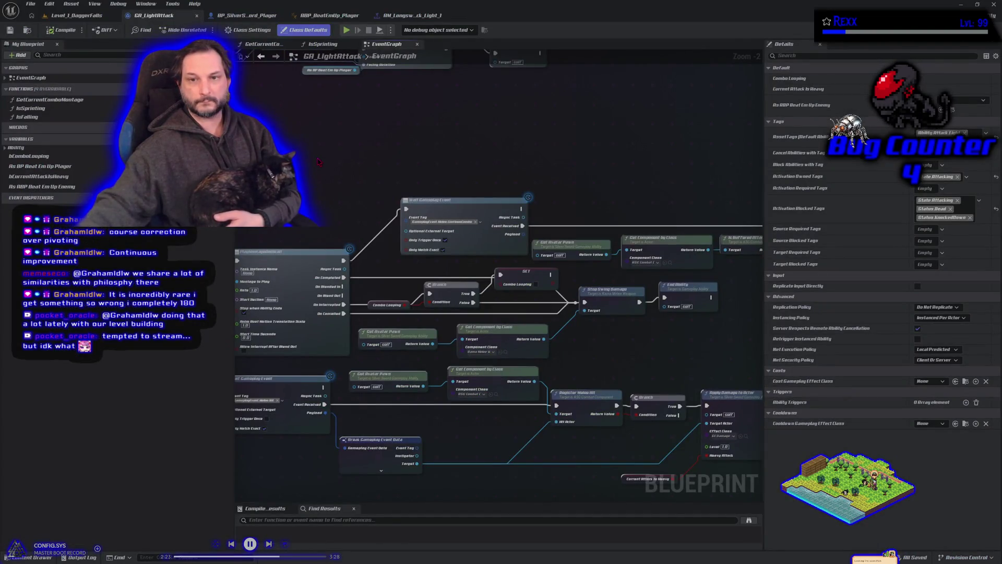
Step: Zoom out of the GA_LightAttack event graph and quit Unreal Editor
scroll(319, 162, "down", 1)
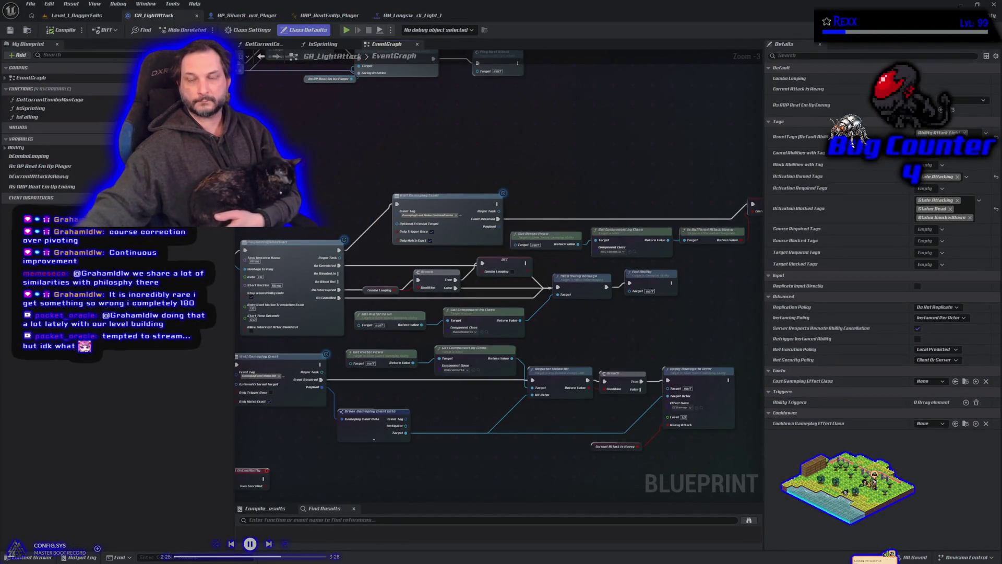
scroll(375, 176, "down", 2)
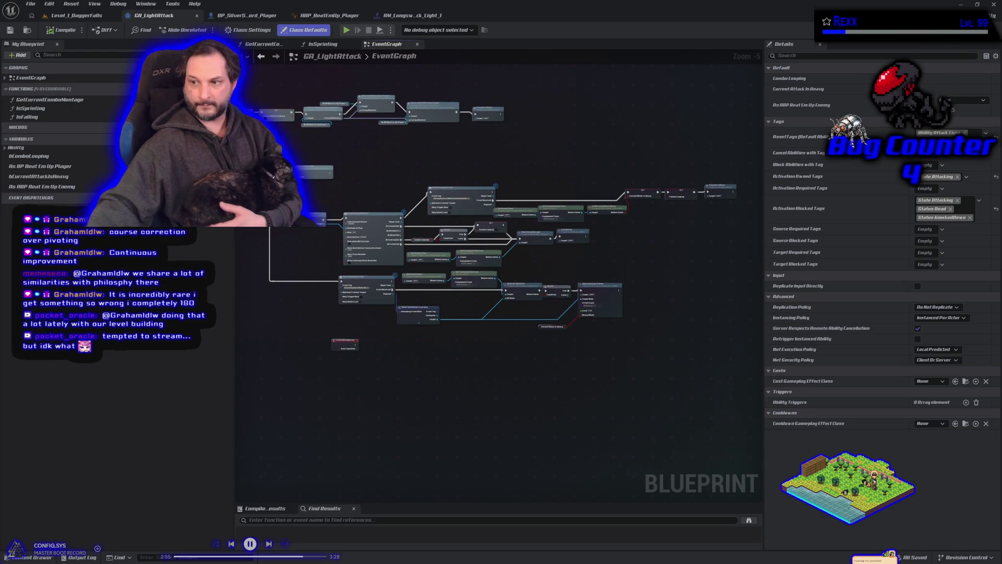
left_click(995, 5)
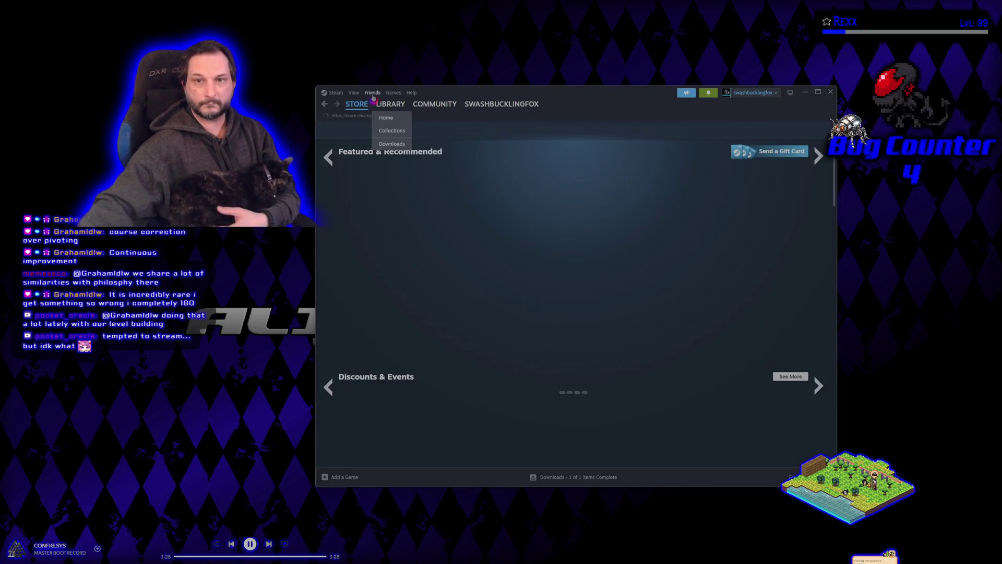
Step: Open the Steam library and view the Assassin's Creed Black Flag Resynced page
left_click(389, 104)
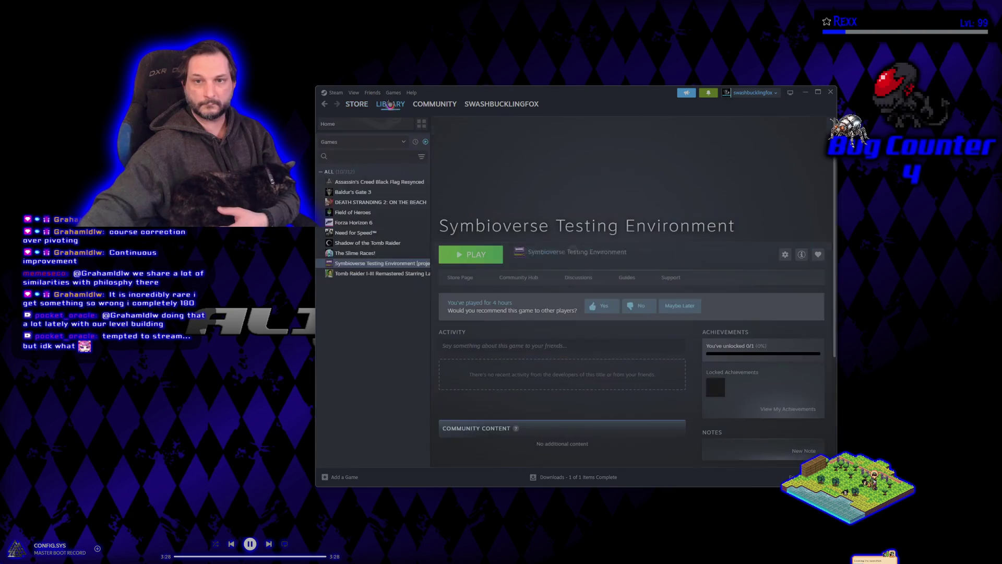
left_click(353, 183)
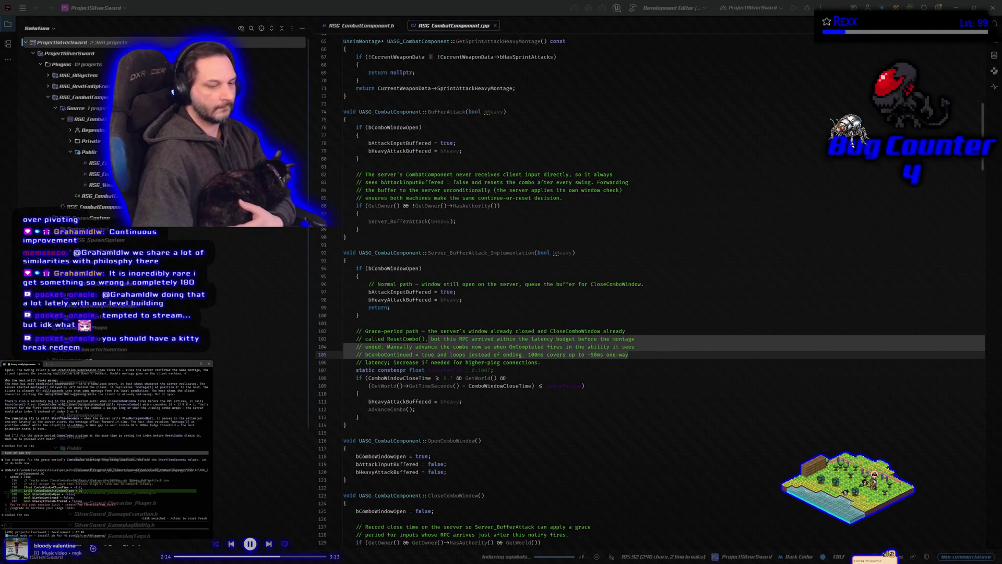
Step: Reply 'ok' to the coding assistant, then review the combat component header around line 199
type("ok")
key("Return")
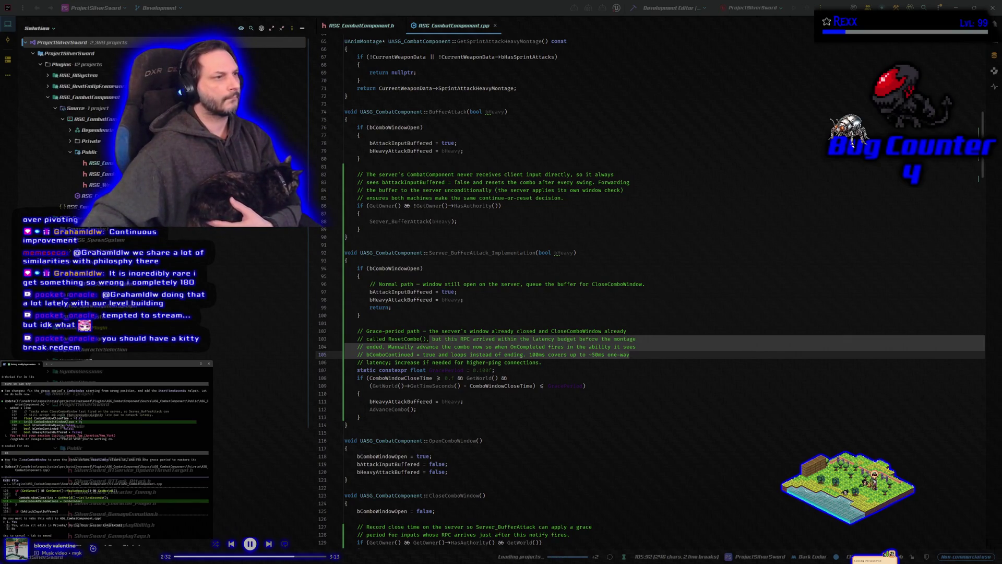
left_click(360, 25)
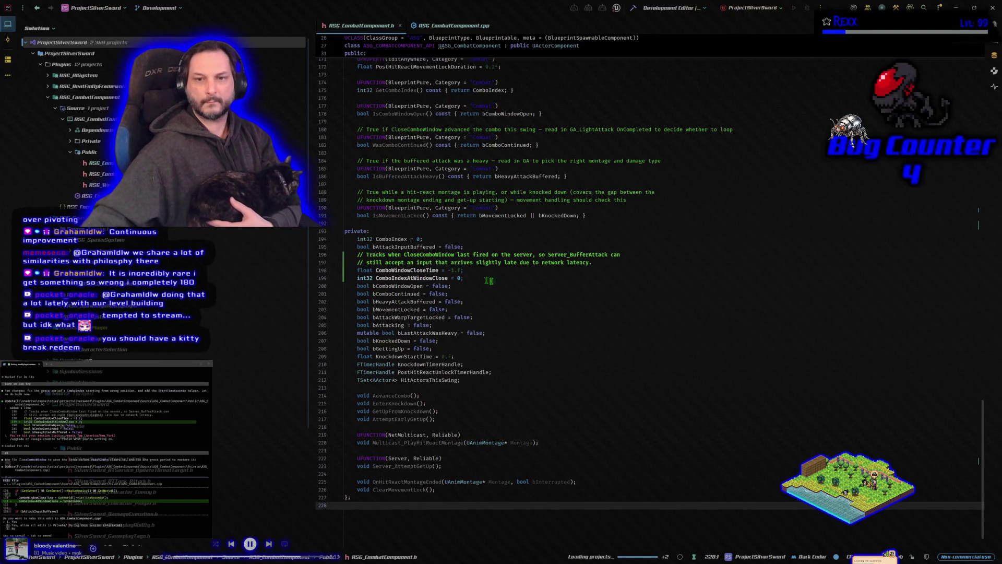
left_click(473, 280)
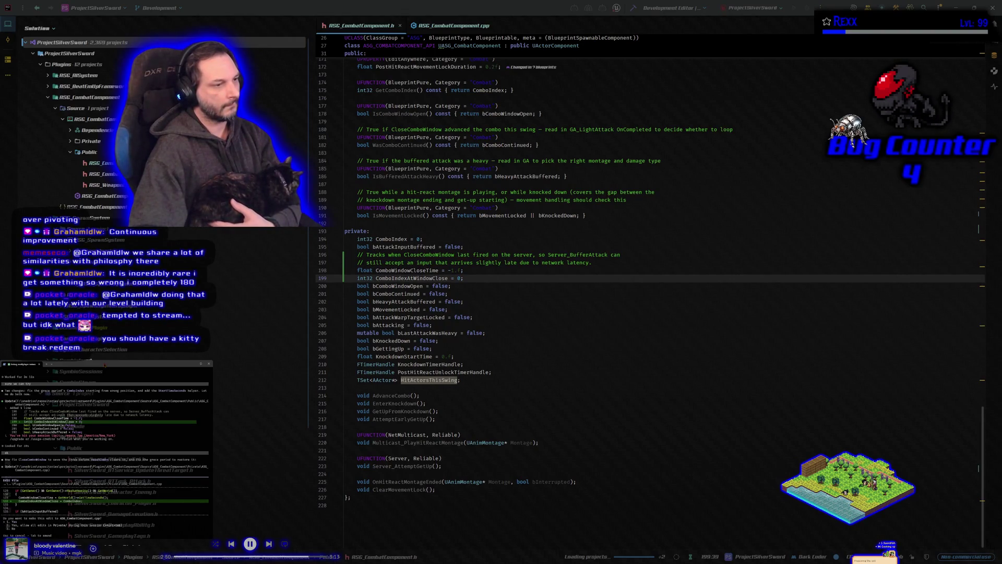
Step: Accept the five proposed edits to ASG_CombatComponent.cpp and SilverSword_GameplayAbility.cpp, then start a build
key("Return")
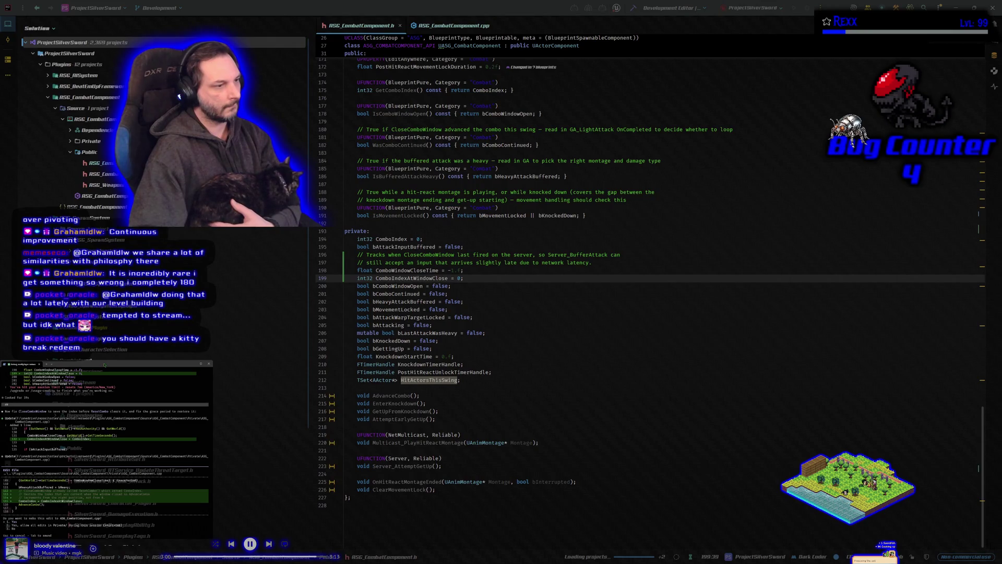
key("Return")
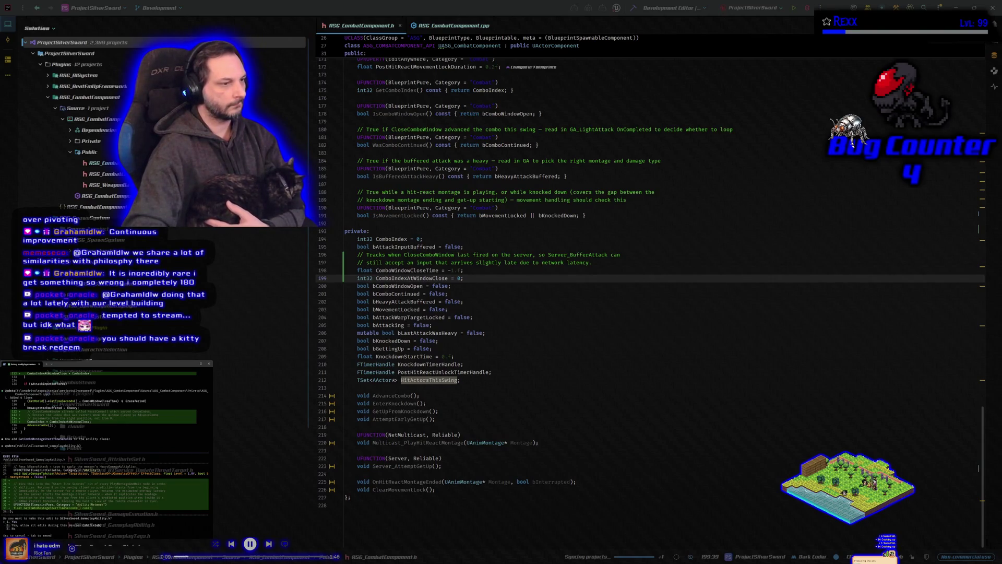
key("Return")
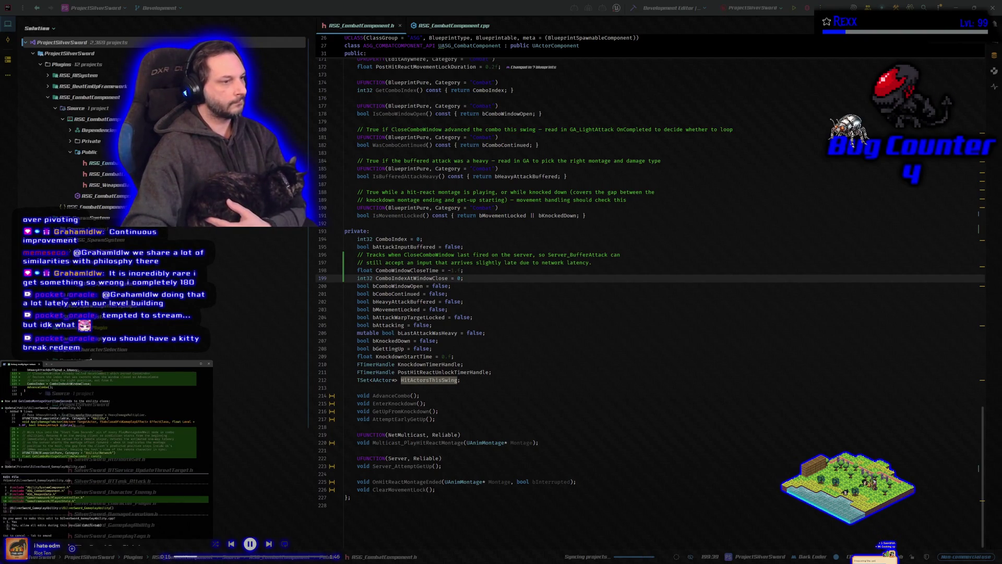
key("Return")
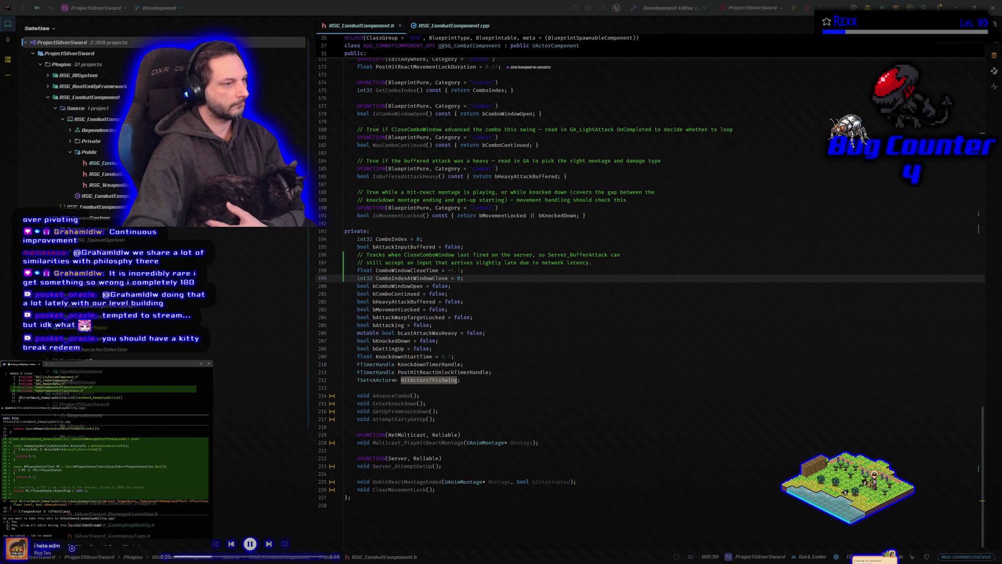
key("Return")
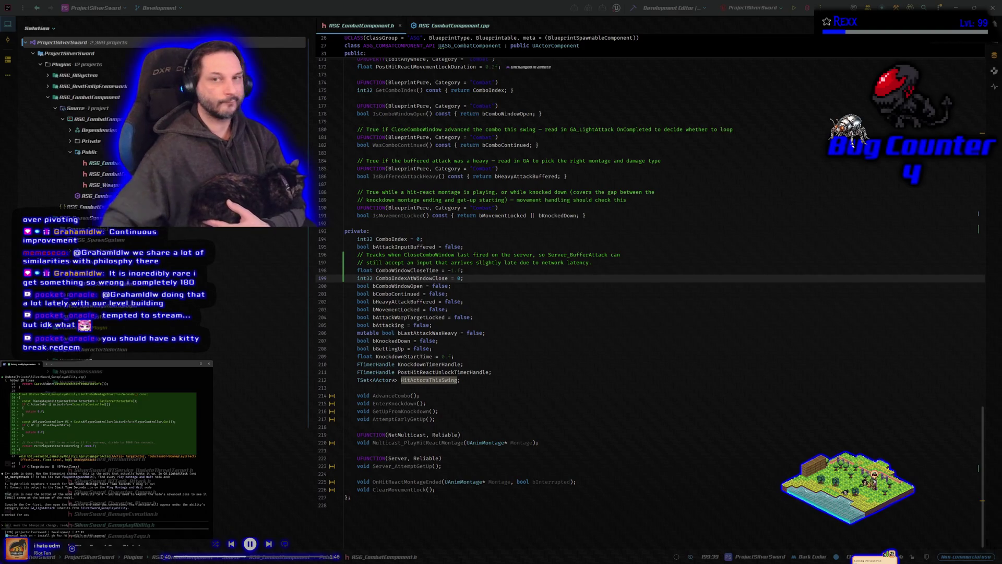
left_click(633, 11)
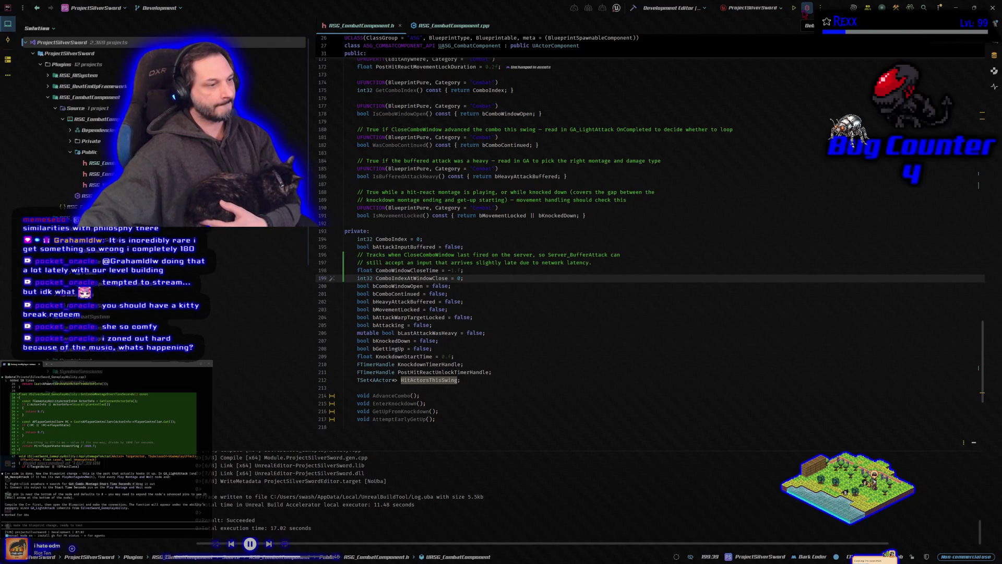
Step: Build ProjectSilverSword again to confirm the target is up to date
left_click(807, 8)
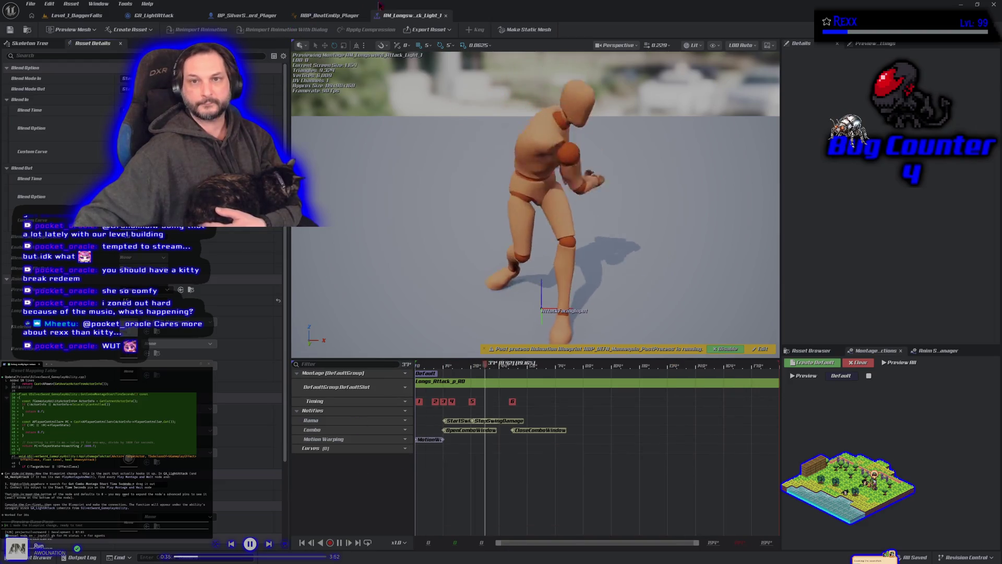
Step: Switch to the GA_LightAttack blueprint and bring its main EventGraph into view
left_click(151, 15)
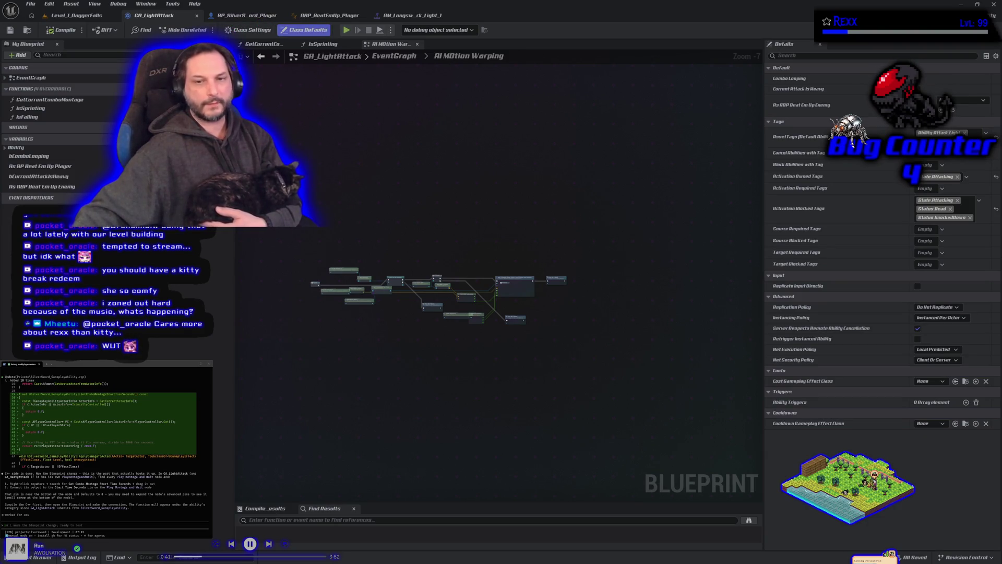
key("ctrl+space")
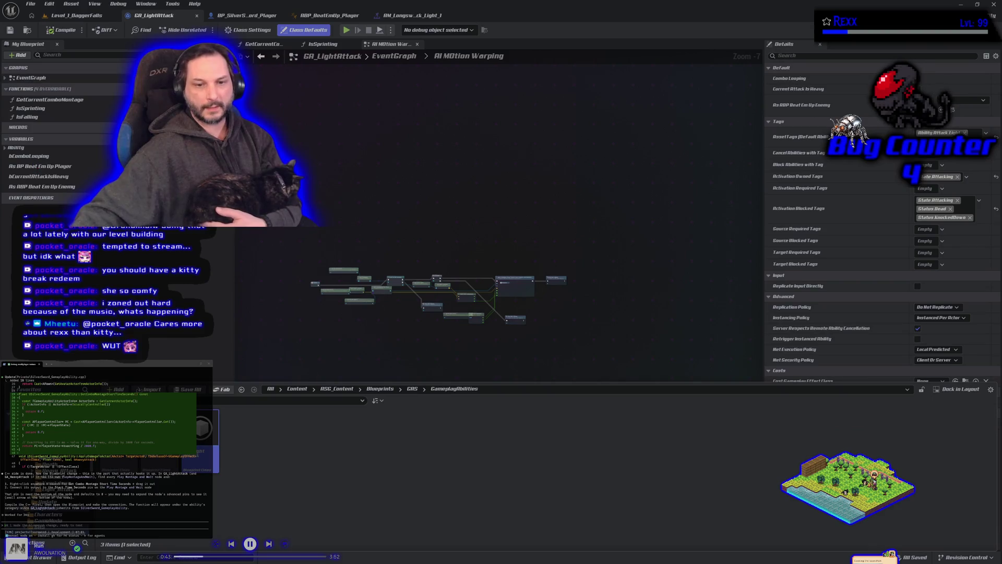
left_click(394, 55)
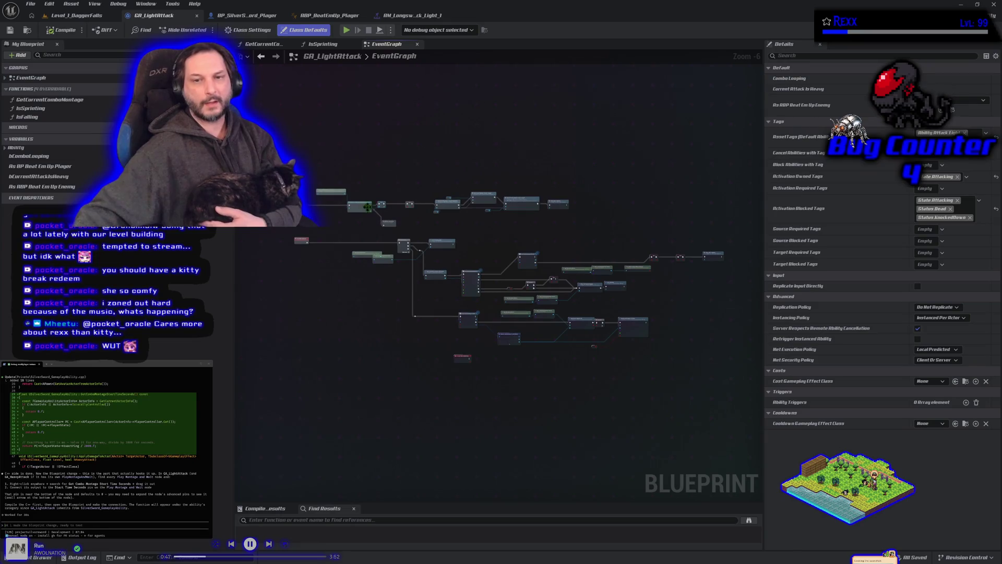
scroll(459, 270, "up", 6)
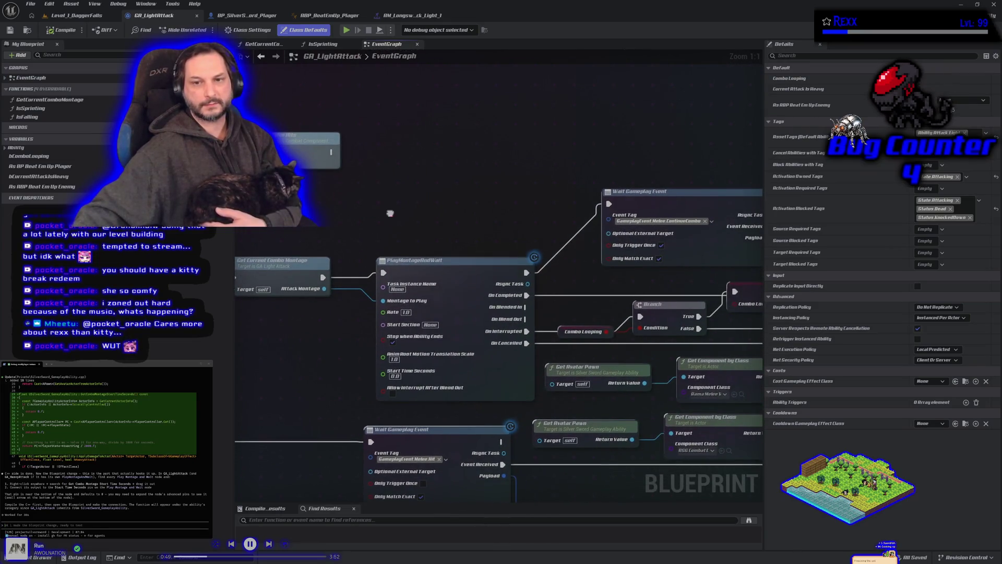
Step: Add a Get Combo Montage Start Time Seconds node, wire it into Start Time Seconds, and compile
right_click(393, 216)
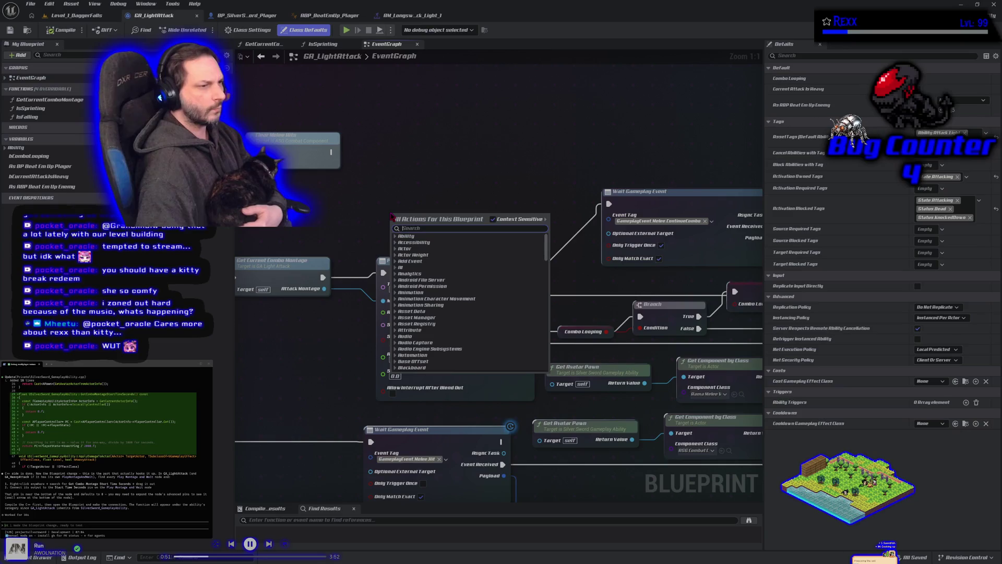
type("g")
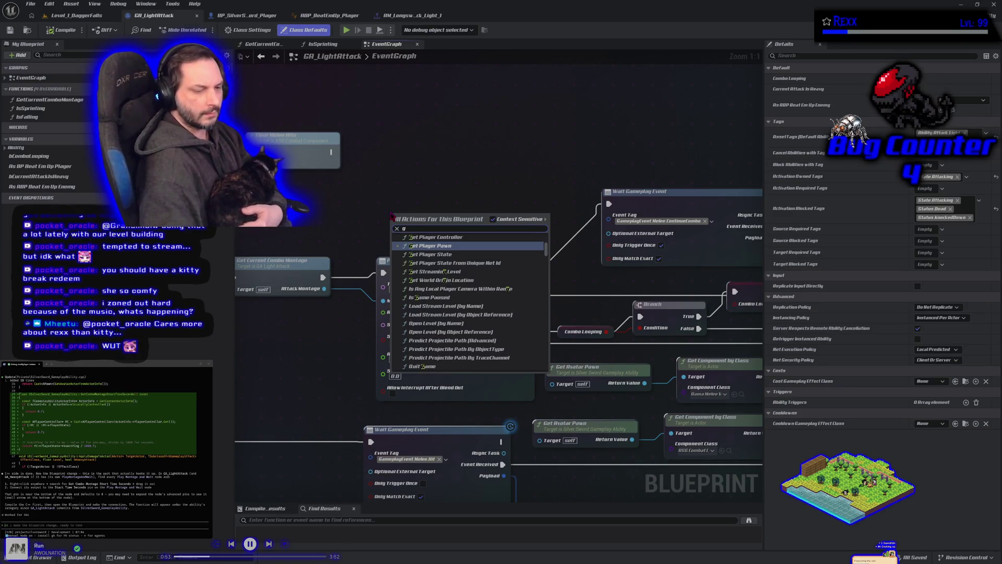
type("etc")
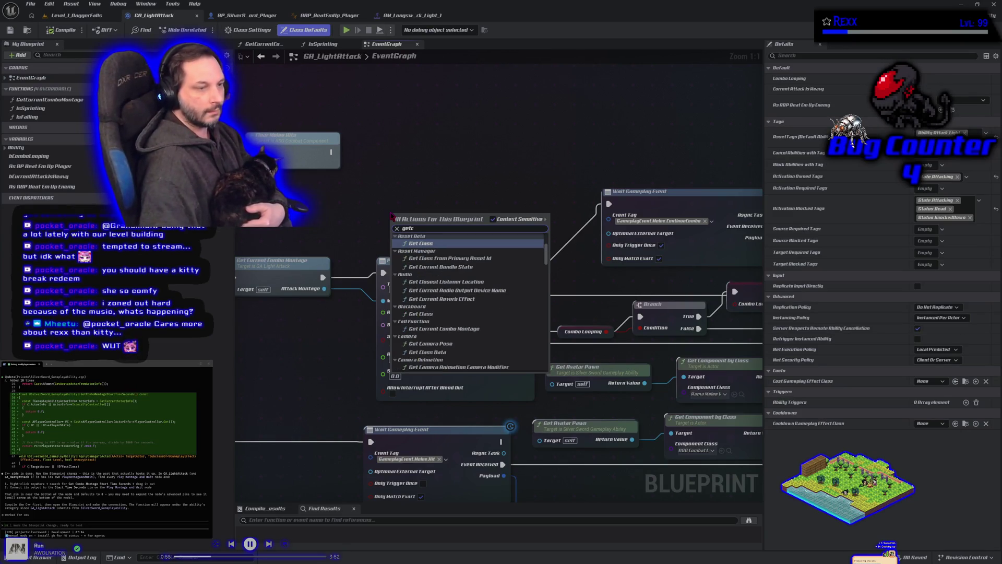
type("ombo")
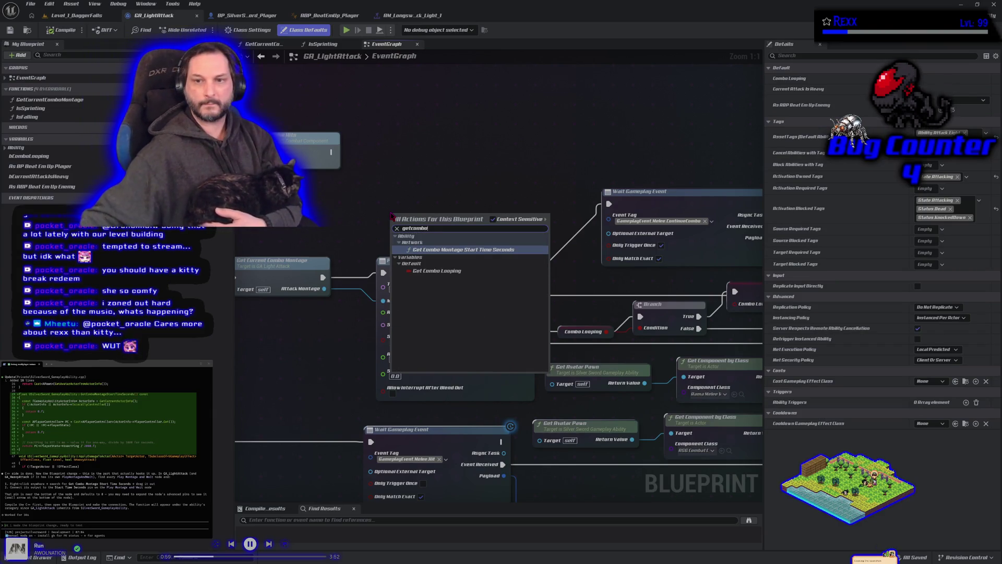
left_click(448, 250)
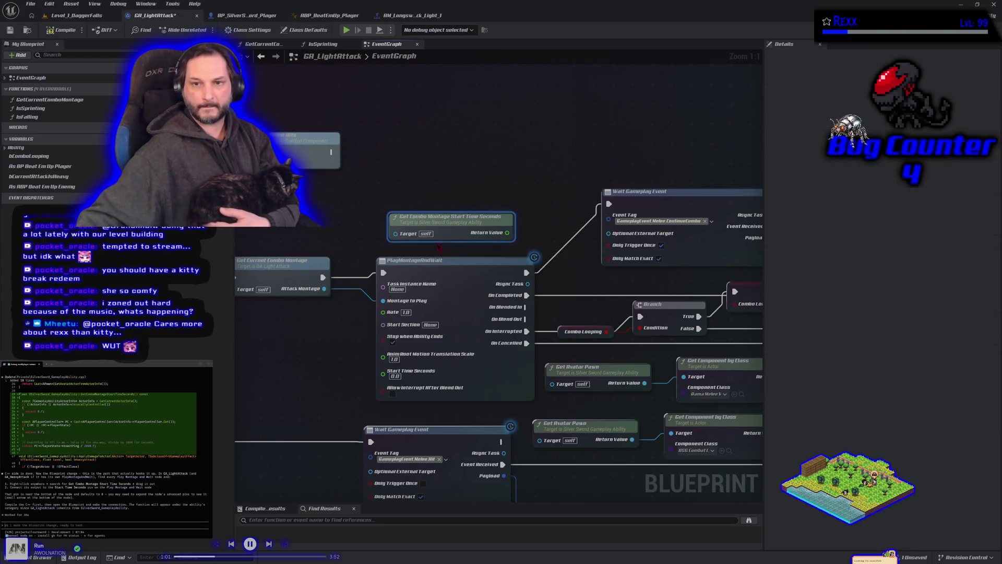
mouse_move(432, 219)
left_mouse_down()
mouse_move(306, 294)
mouse_move(280, 327)
left_mouse_up()
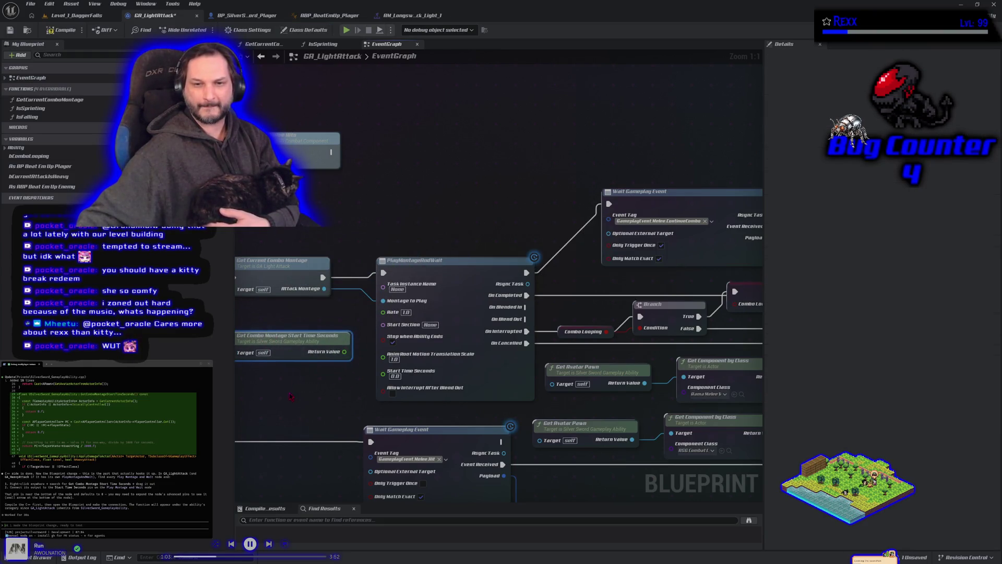
left_click_drag(368, 334, 362, 360)
mouse_move(423, 372)
left_mouse_down()
mouse_move(483, 374)
mouse_move(474, 374)
left_mouse_up()
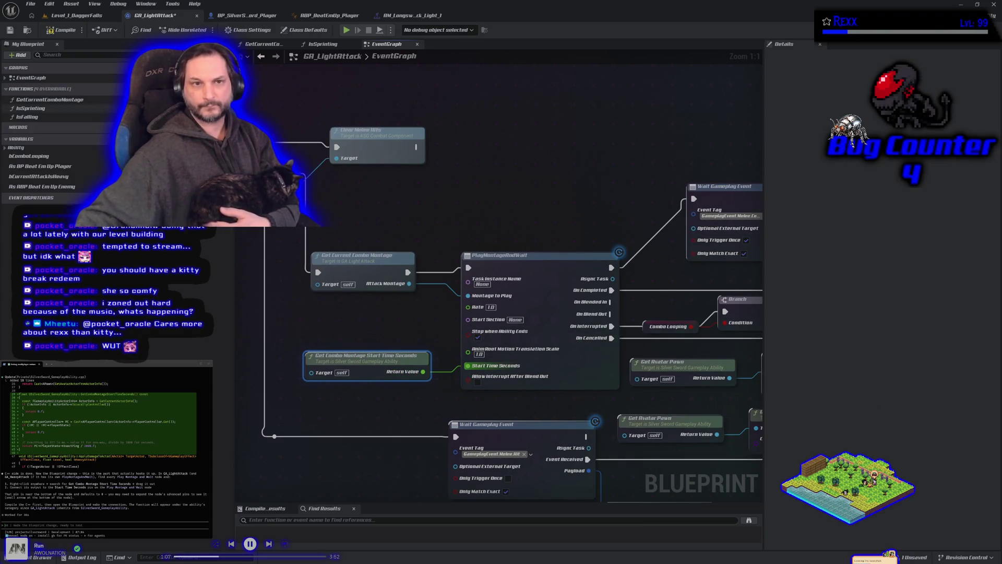
left_click(49, 31)
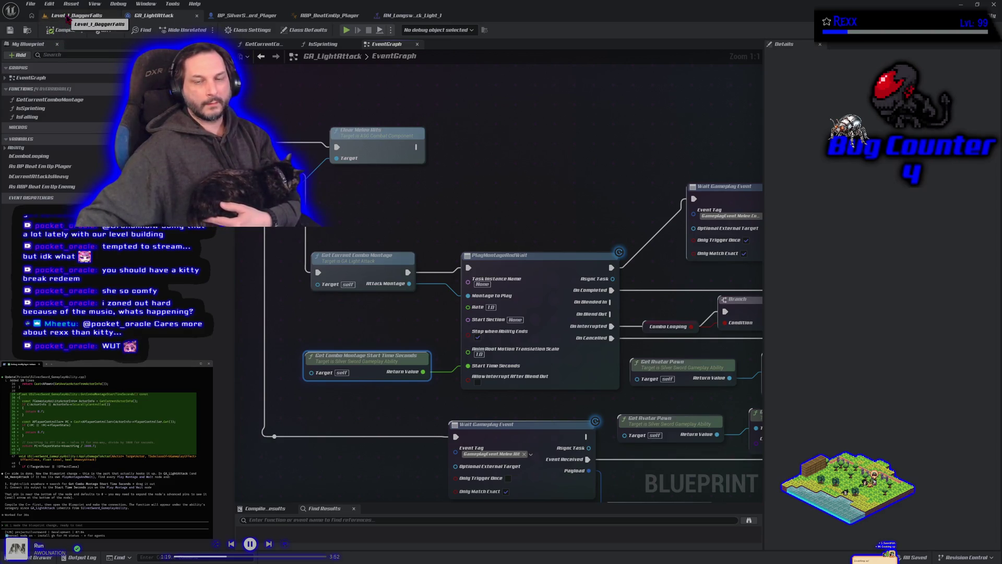
Step: Return to the Level_1_DaggerFalls tab and close the Platforms launch menu without launching
left_click(68, 17)
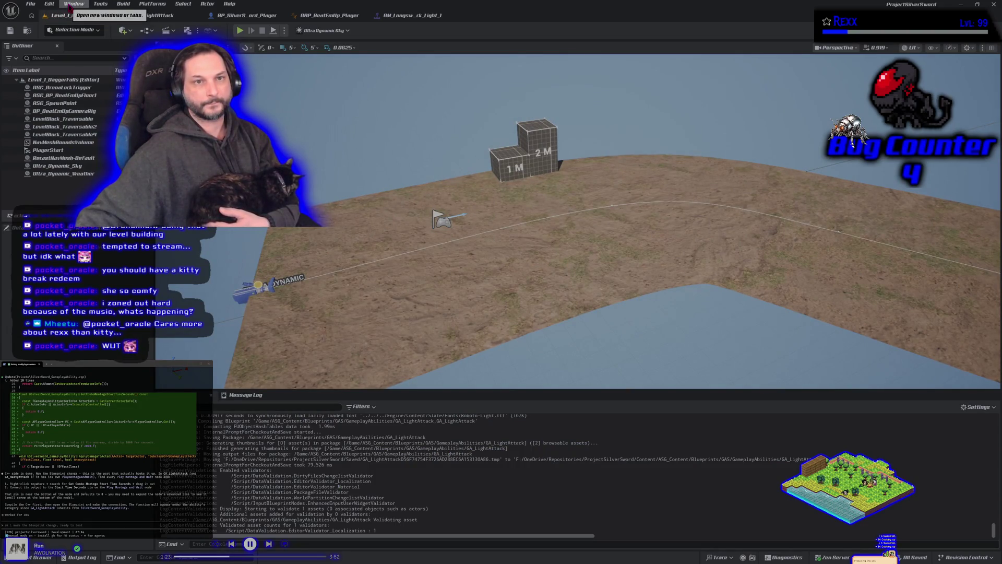
left_click(152, 3)
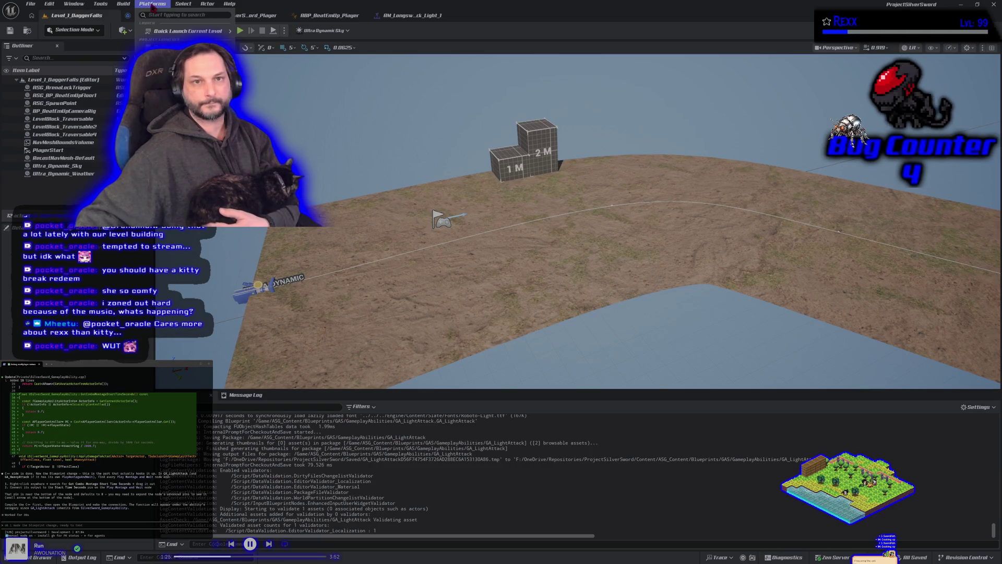
mouse_move(173, 30)
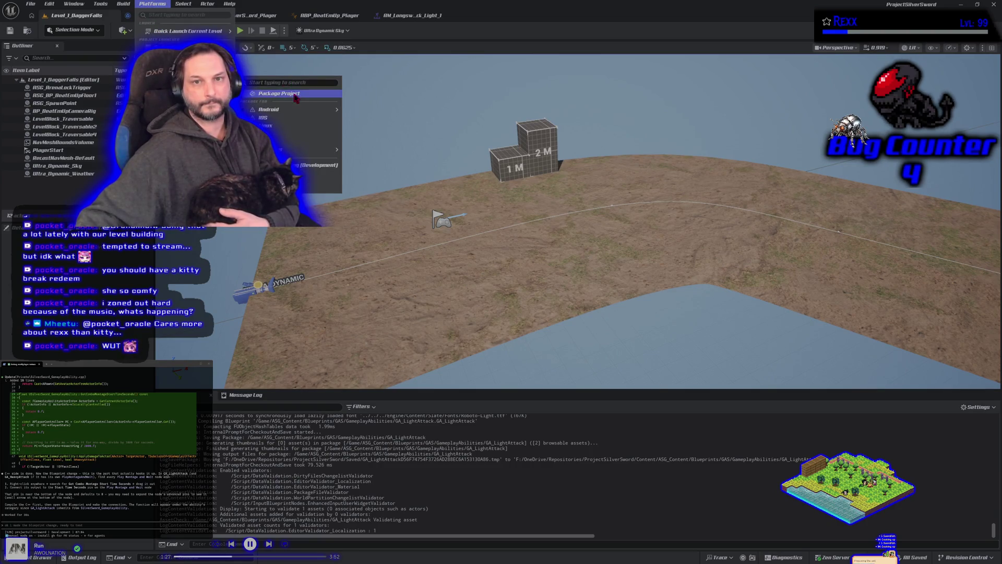
left_click(293, 89)
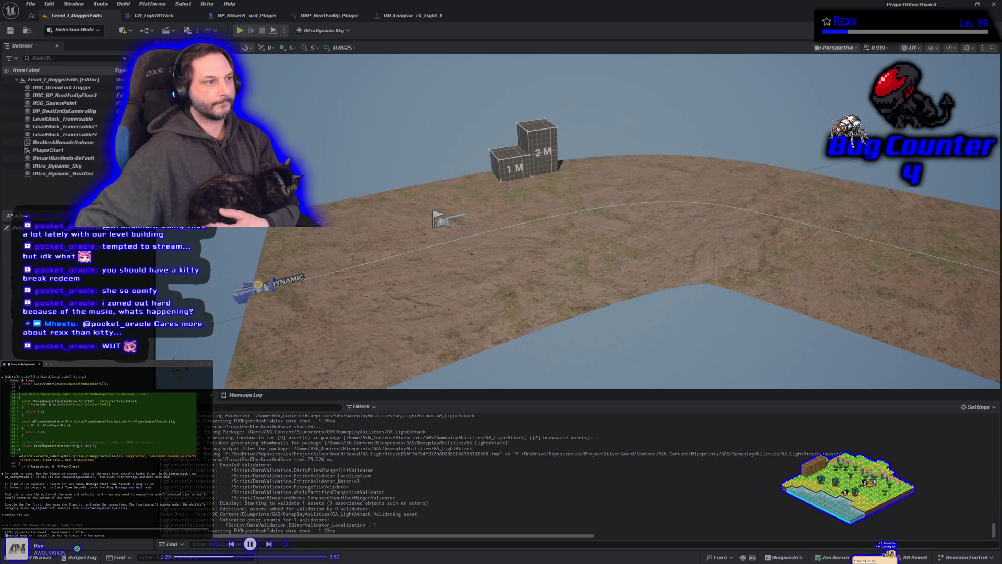
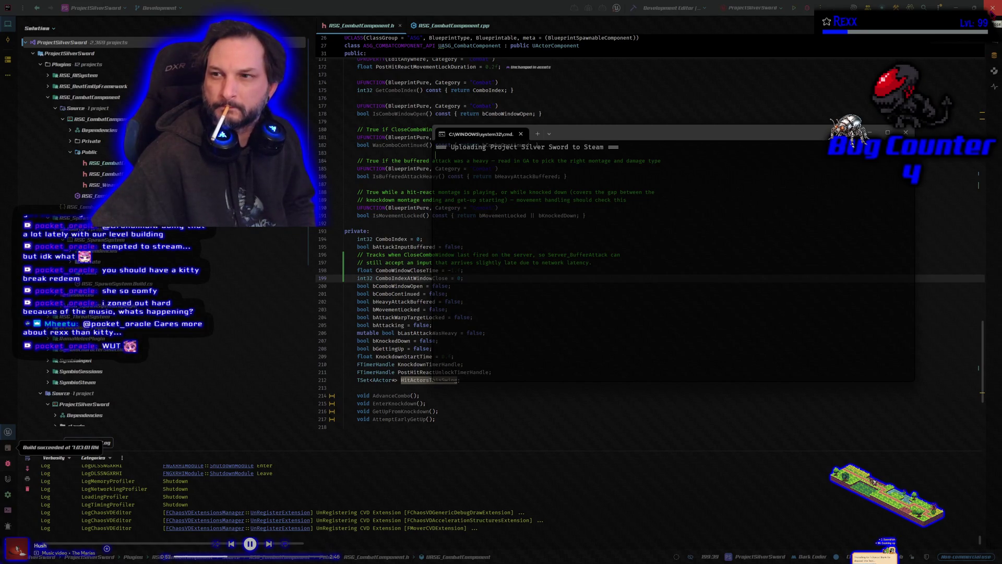
Step: Close Rider, move the Steam upload console aside, and dismiss it after Build Complete
left_click(993, 8)
left_click_drag(631, 141, 487, 137)
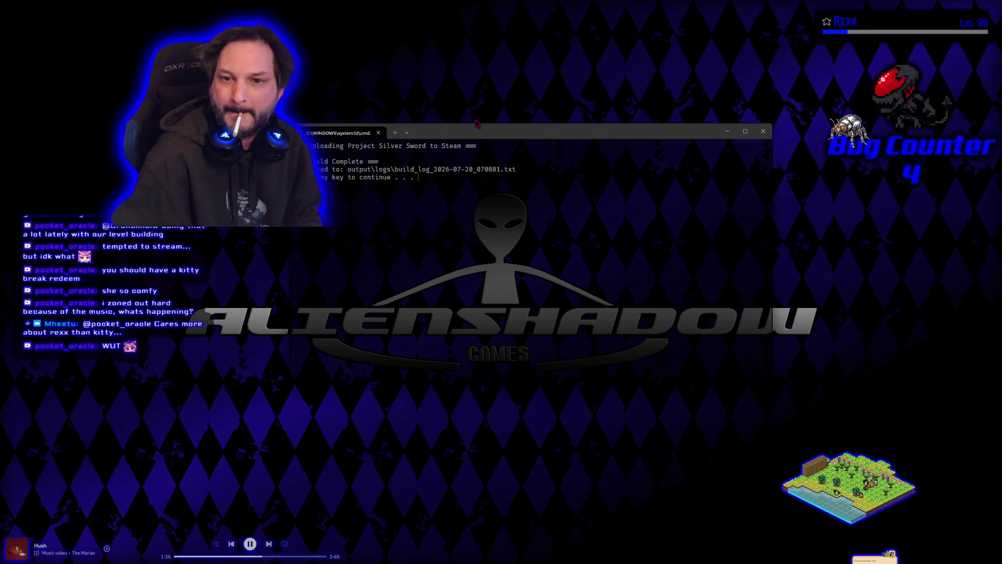
key("Return")
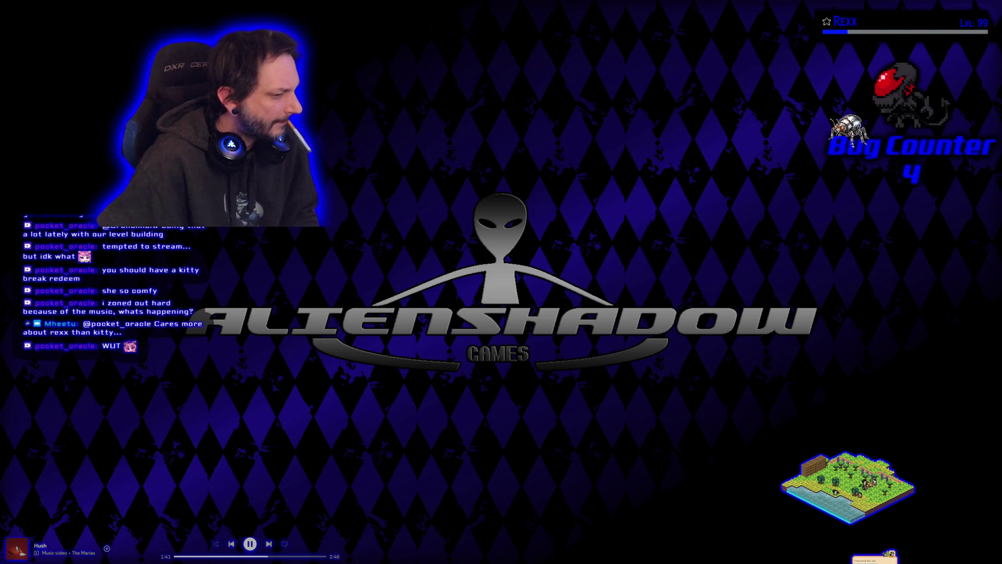
Step: Skip to the next music track and bring up the Steam game library
key("XF86AudioNext")
key("XF86AudioNext")
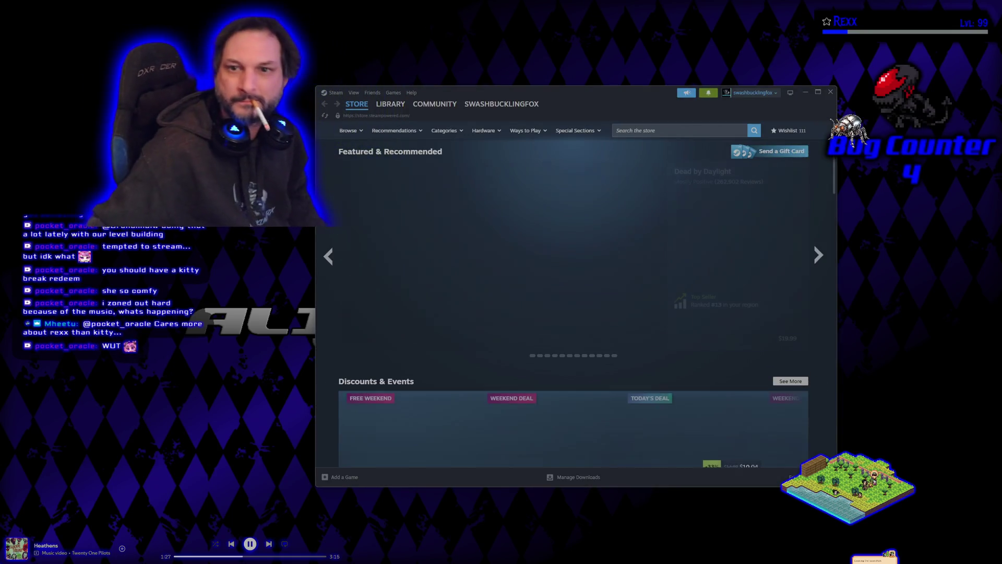
left_click(384, 107)
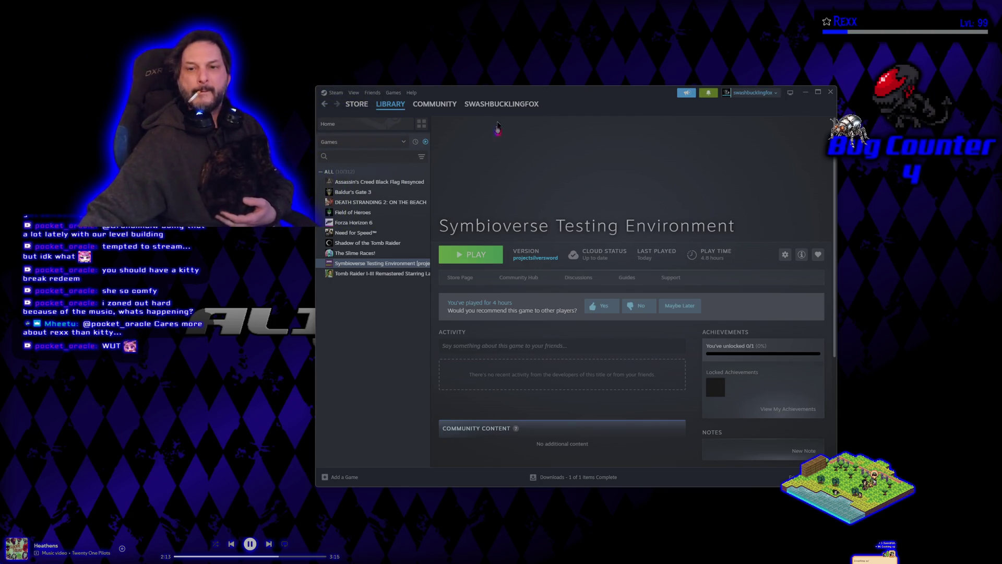
Step: Launch the Symbioverse Testing Environment build from its Steam library page
left_click(484, 260)
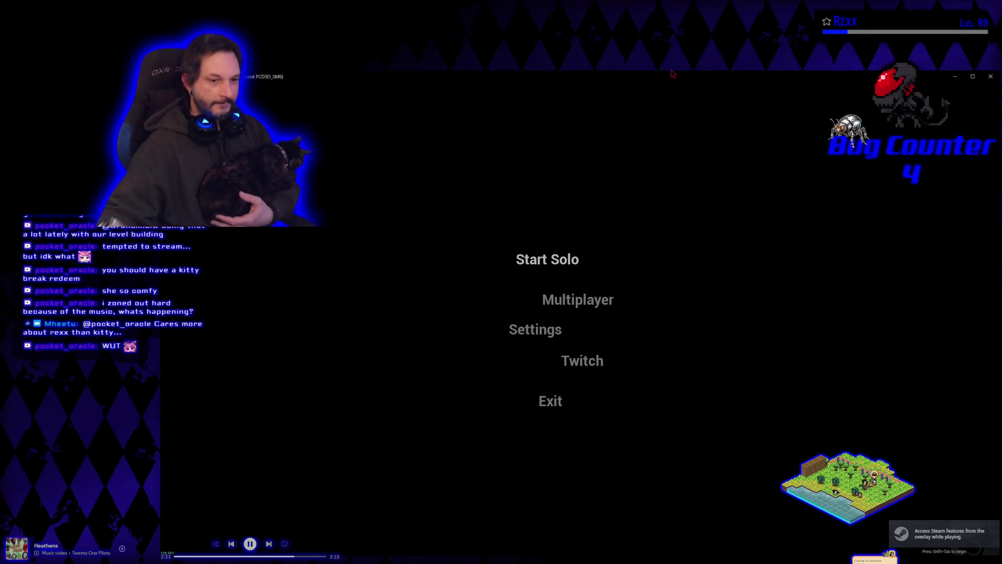
Step: Choose Multiplayer in the game's main menu to reach the lobby list
left_click(579, 300)
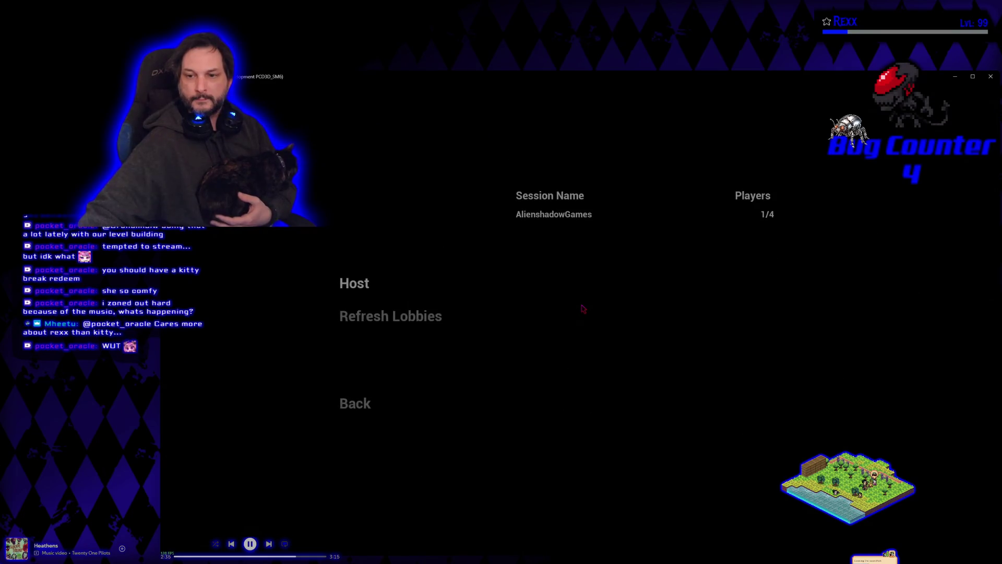
Step: Join the AlienshadowGames session and ready up the selected character
left_click(556, 220)
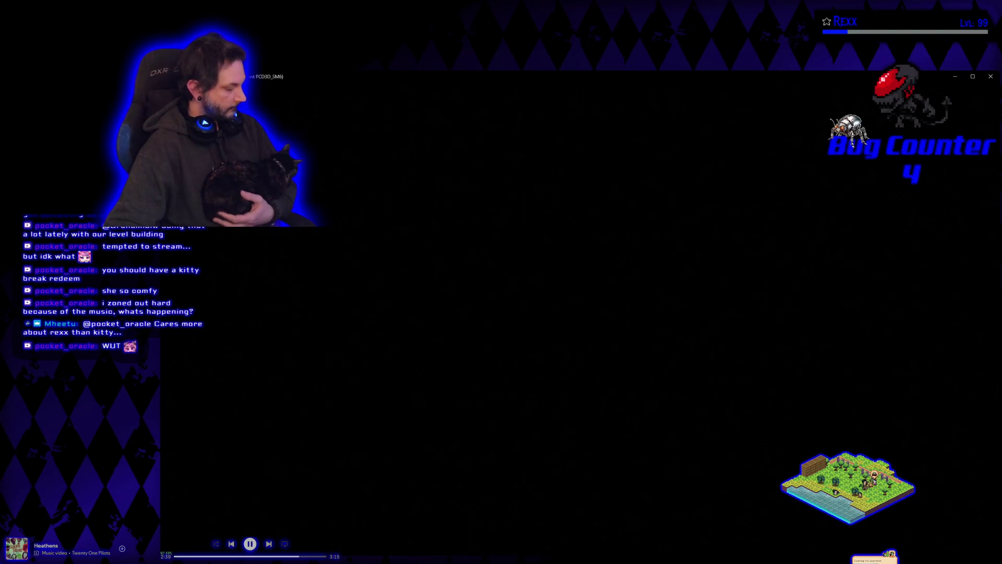
key("Return")
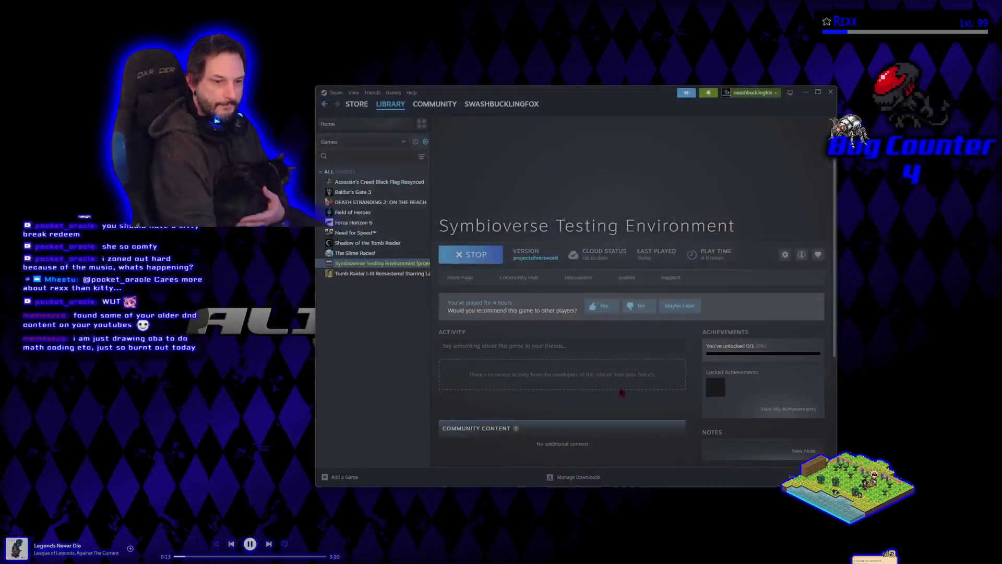
Step: Quit the game with Alt+F4, then Alt-Tab over to GitHub Desktop's pending changes
key("alt+F4")
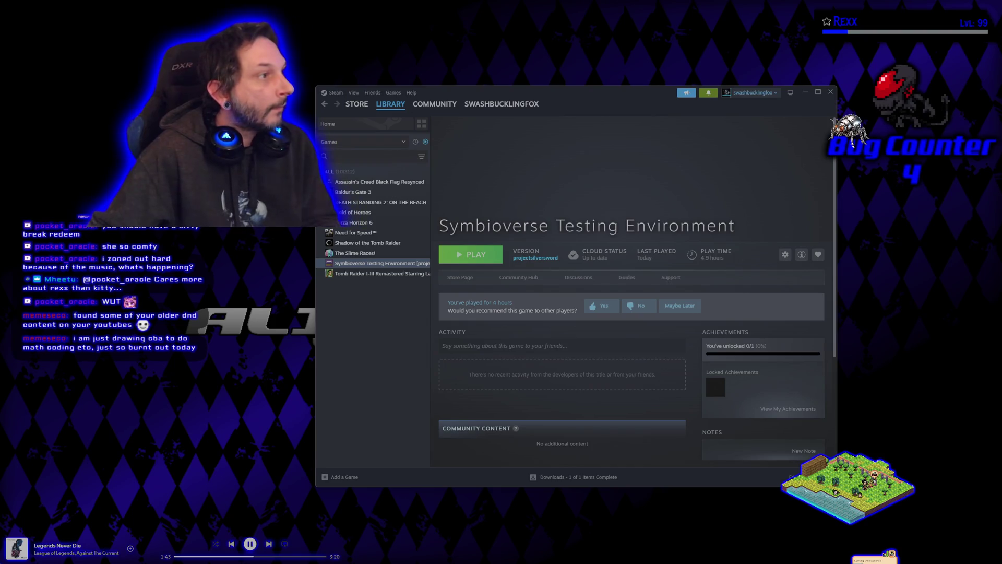
key("alt+Tab")
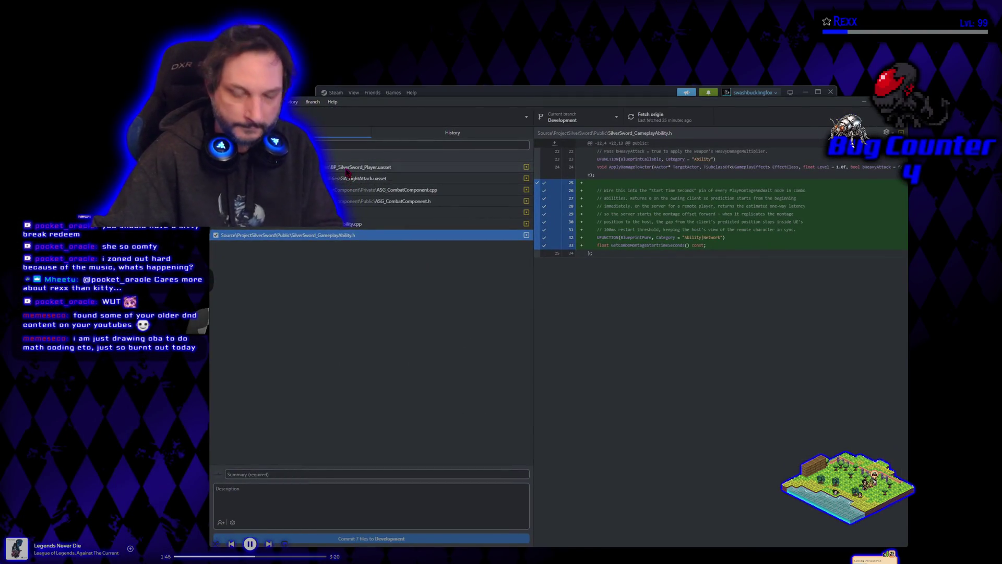
Step: Discard six changed files, keeping ProjectSilverSword.uproject.DotSettings.user, then minimize GitHub Desktop
key("ctrl+a")
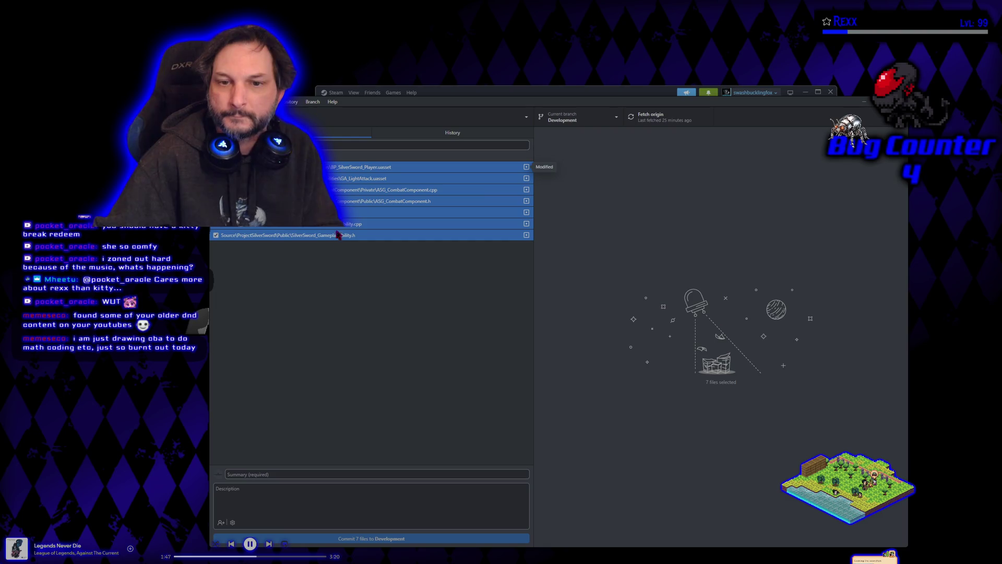
left_click(433, 212, "ctrl")
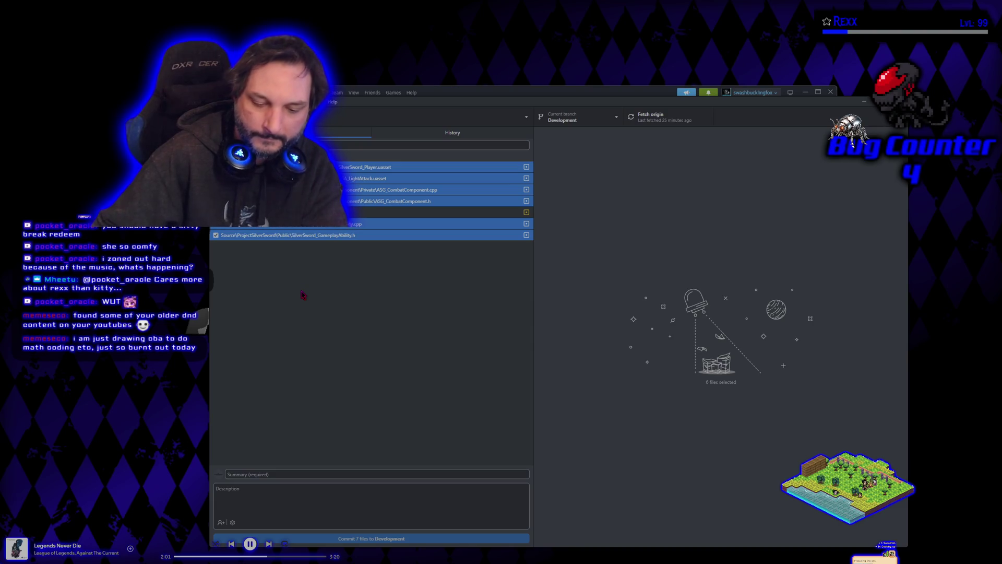
right_click(299, 239)
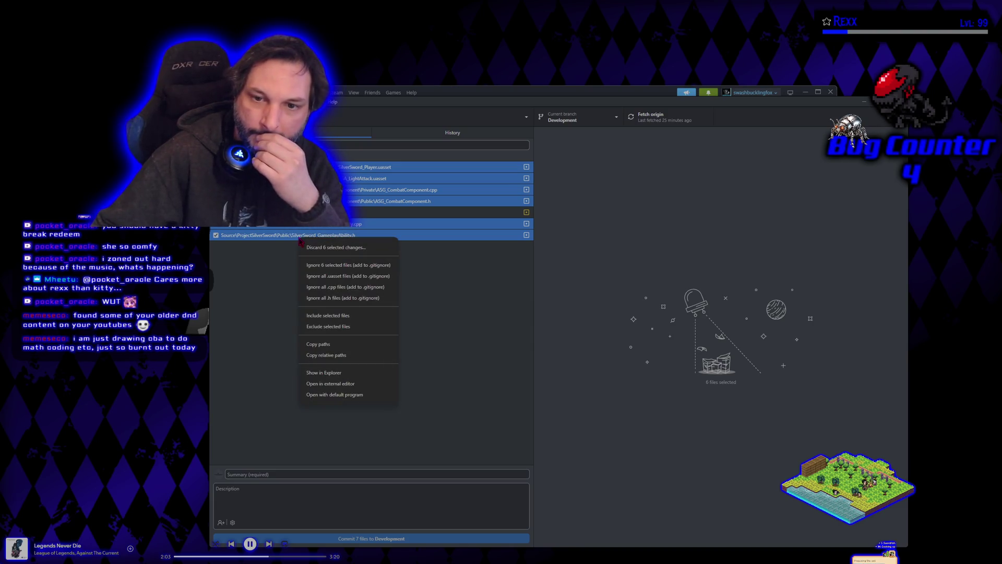
left_click(309, 253)
left_click(591, 375)
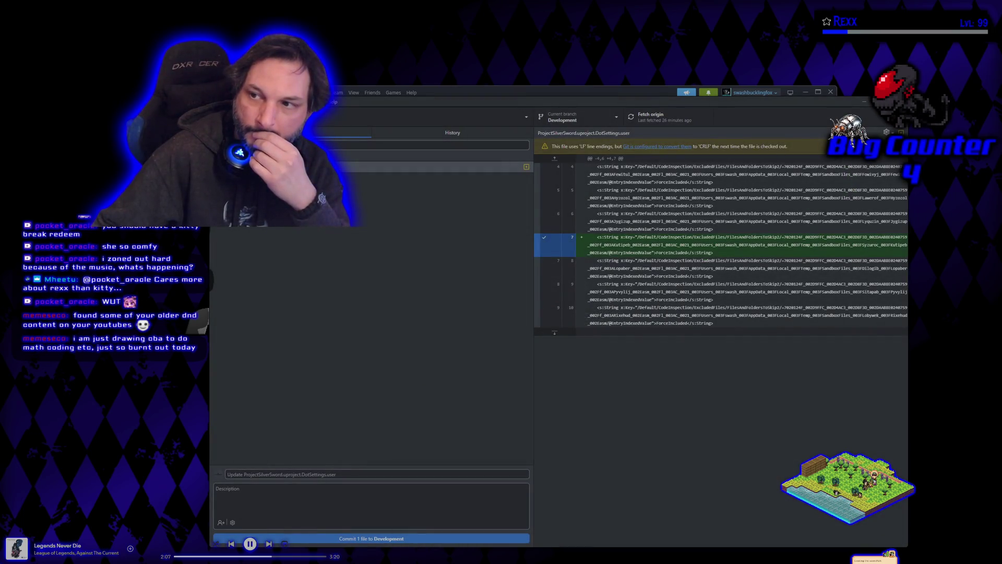
left_click(865, 101)
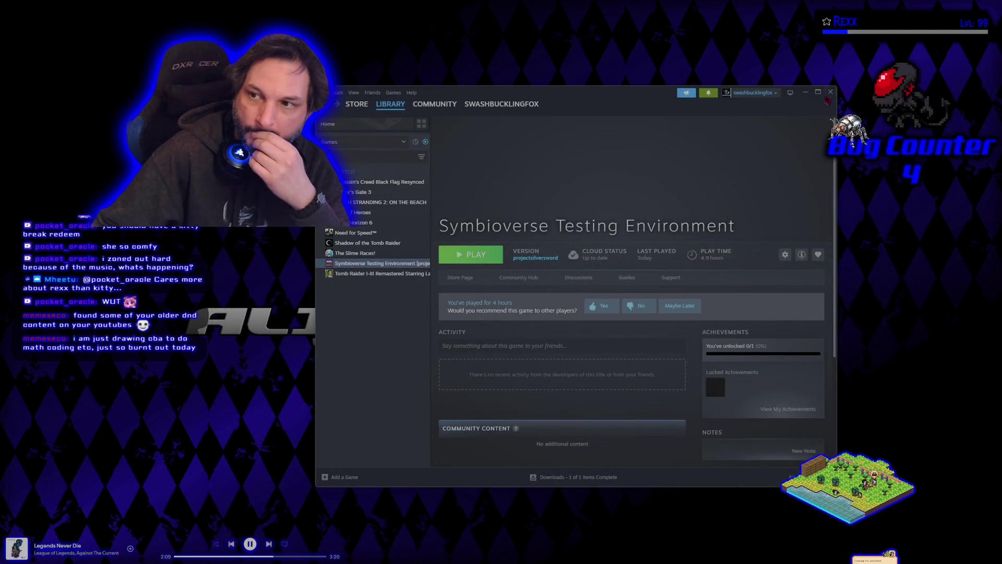
Step: Close the Steam window and build the ProjectSilverSword editor in Rider
left_click(831, 92)
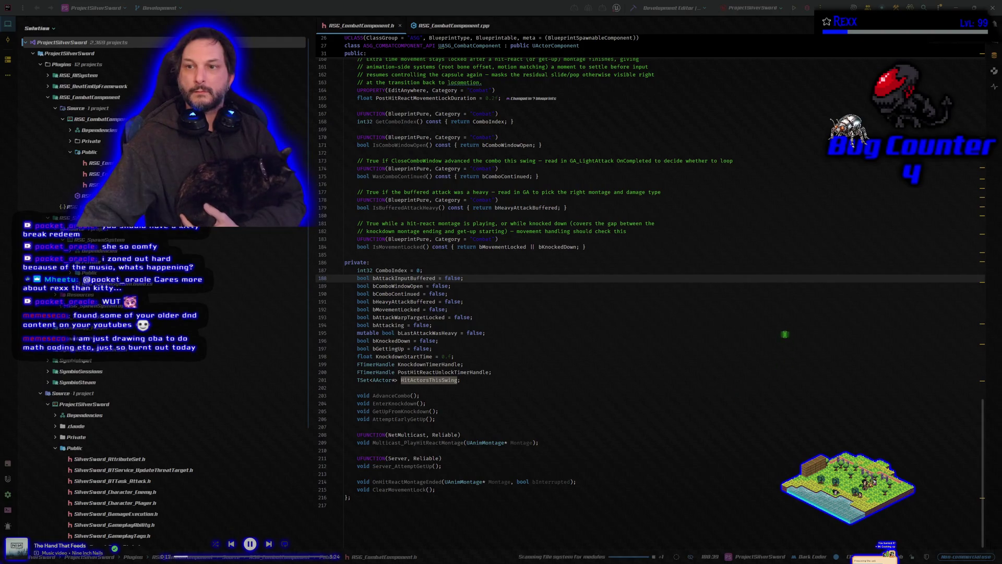
left_click(633, 8)
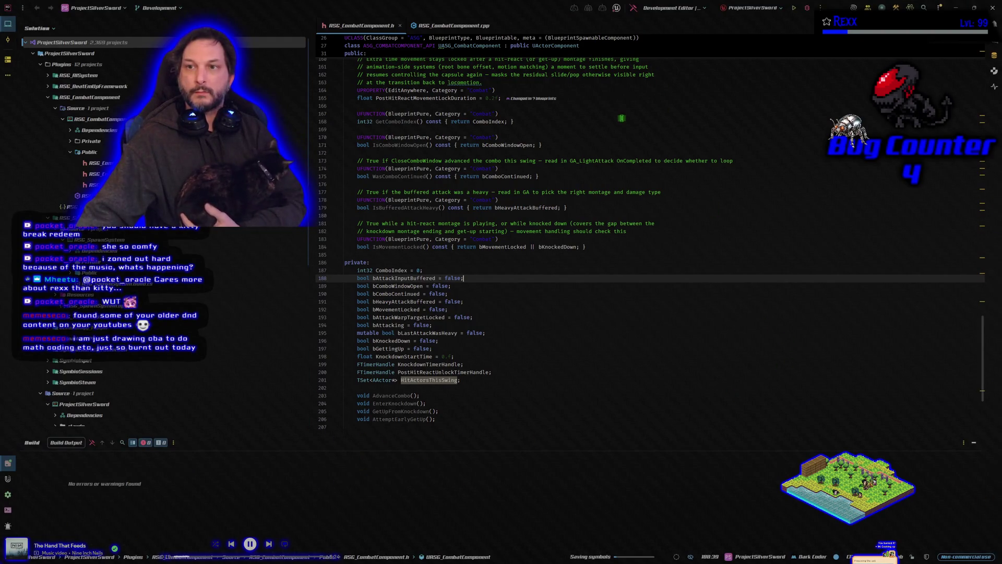